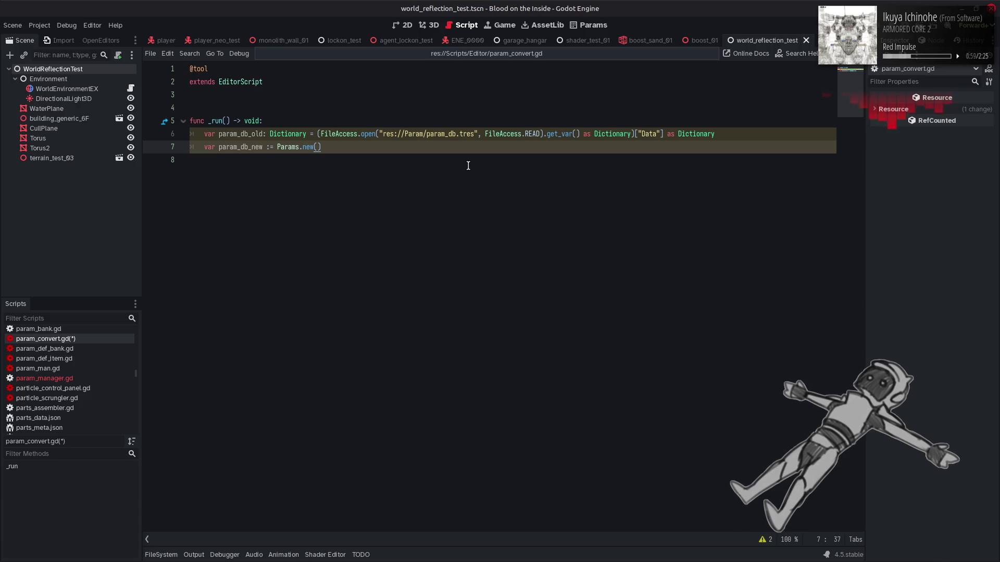
Save param_convert.gd and bring up Param/params.gd
key("ctrl+s")
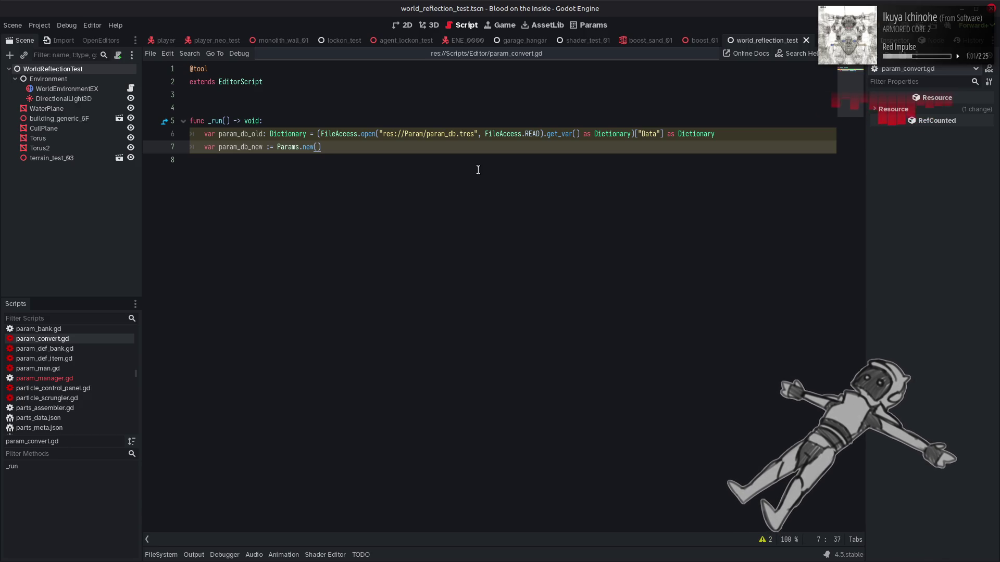
scroll(84, 359, "up", 3)
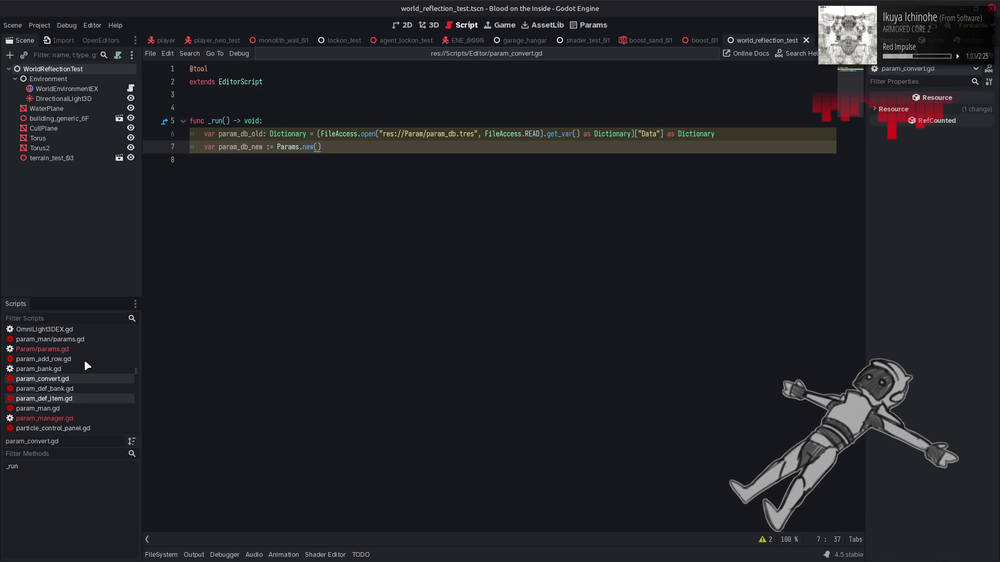
left_click(77, 350)
Review the BulletParam bank declaration in params.gd, then return to param_convert.gd
mouse_move(324, 244)
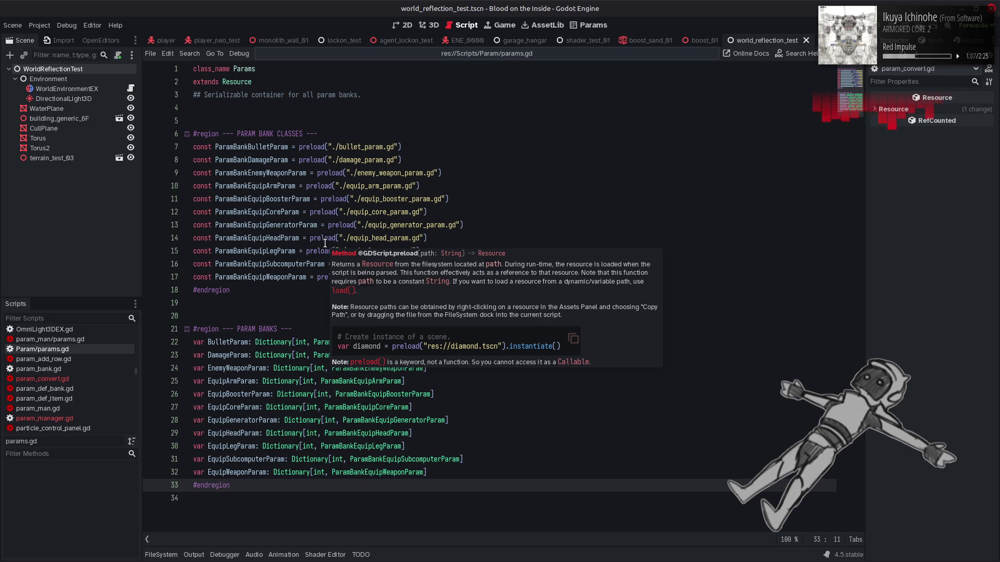
left_click(495, 391)
left_click(490, 340)
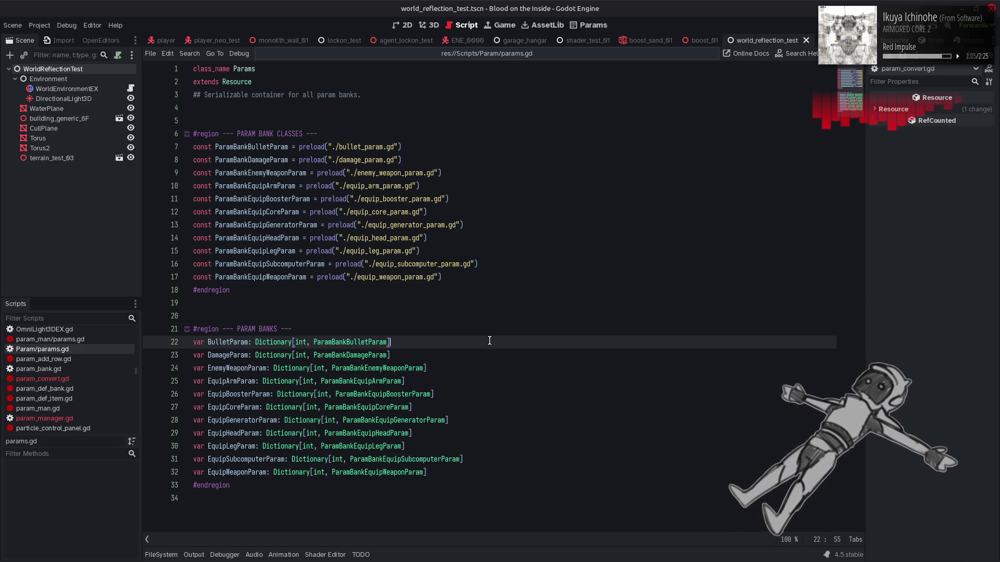
key("alt+Left")
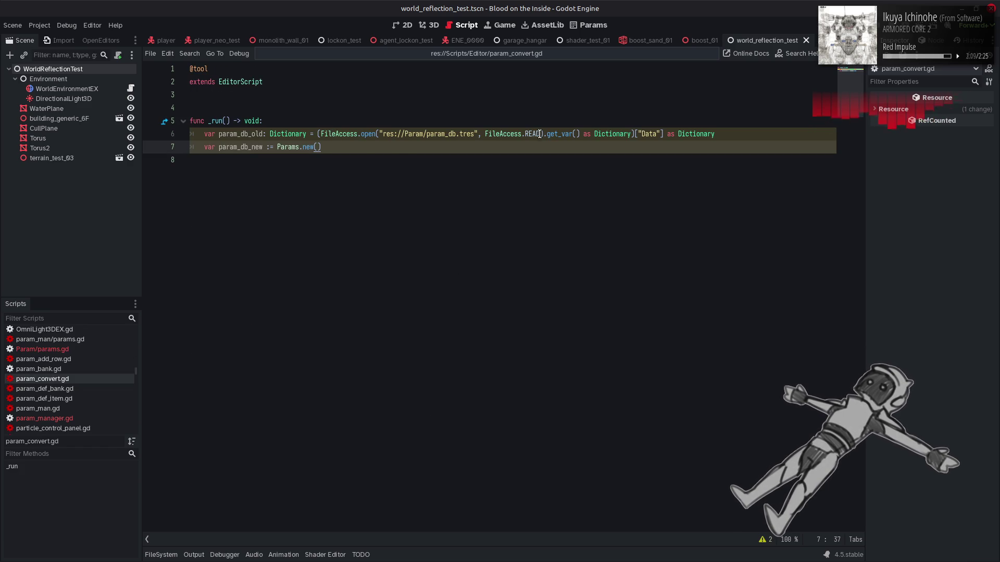
Open the param manager's addons/param_man/params.gd script
mouse_move(560, 135)
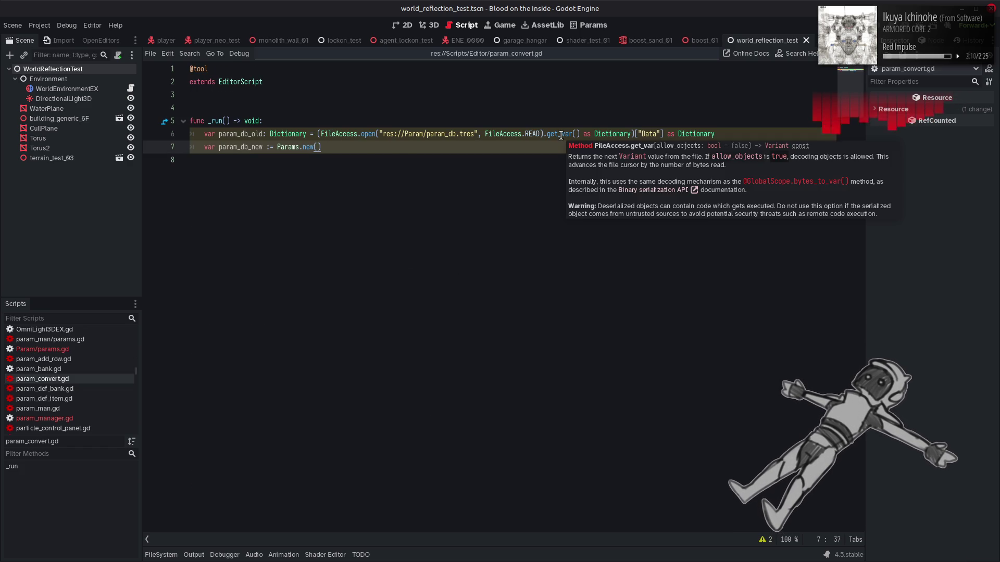
left_click(92, 346)
left_click(95, 341)
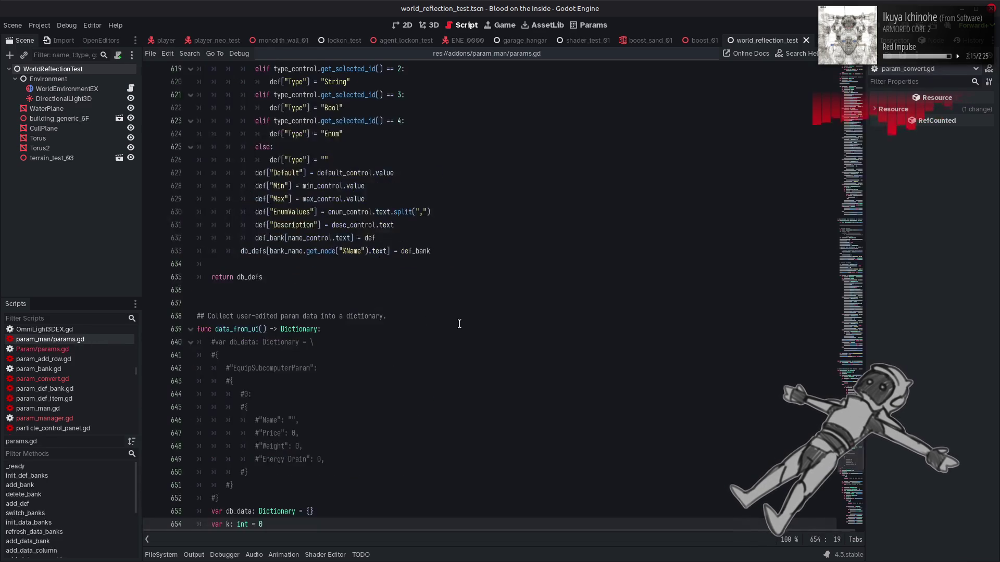
left_click(460, 323)
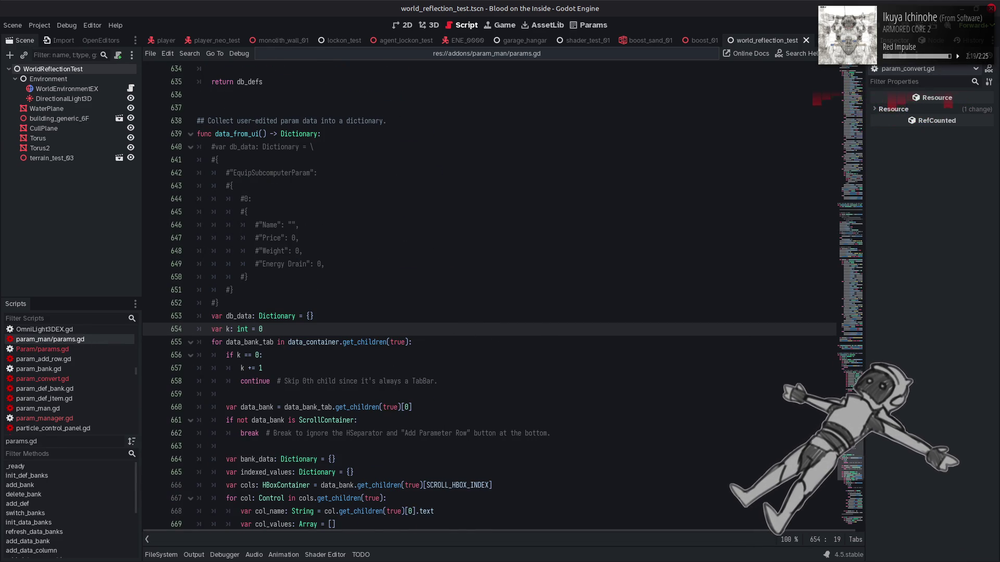
At save_db, follow store_var's documentation to the PROPERTY_USAGE_STORAGE constant
scroll(282, 335, "down", 20)
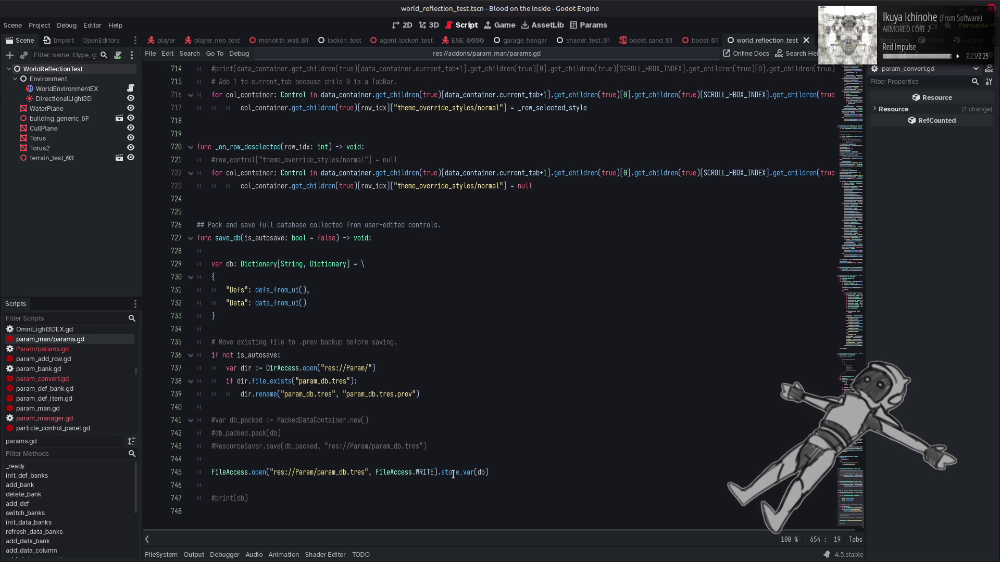
mouse_move(453, 474)
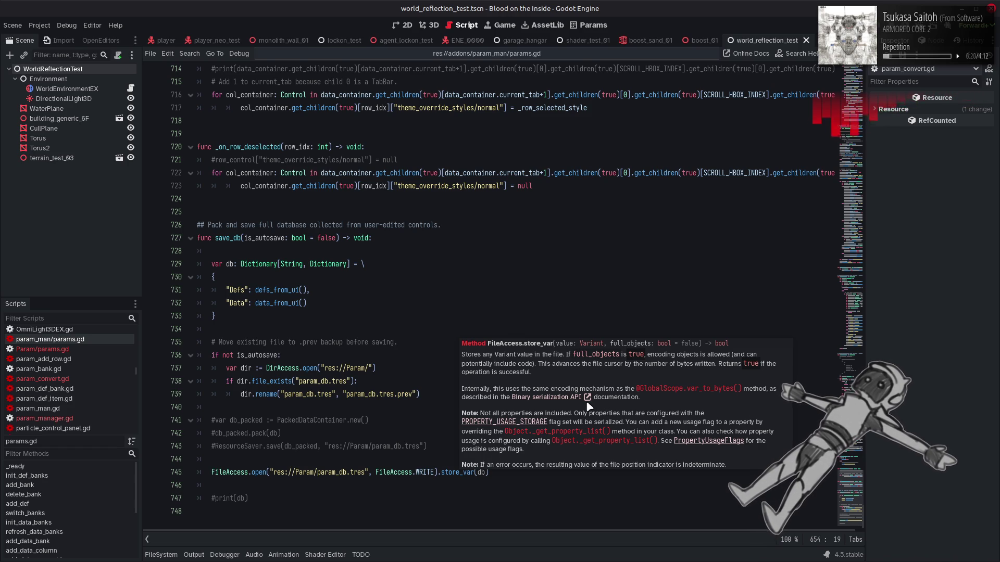
left_click(523, 421)
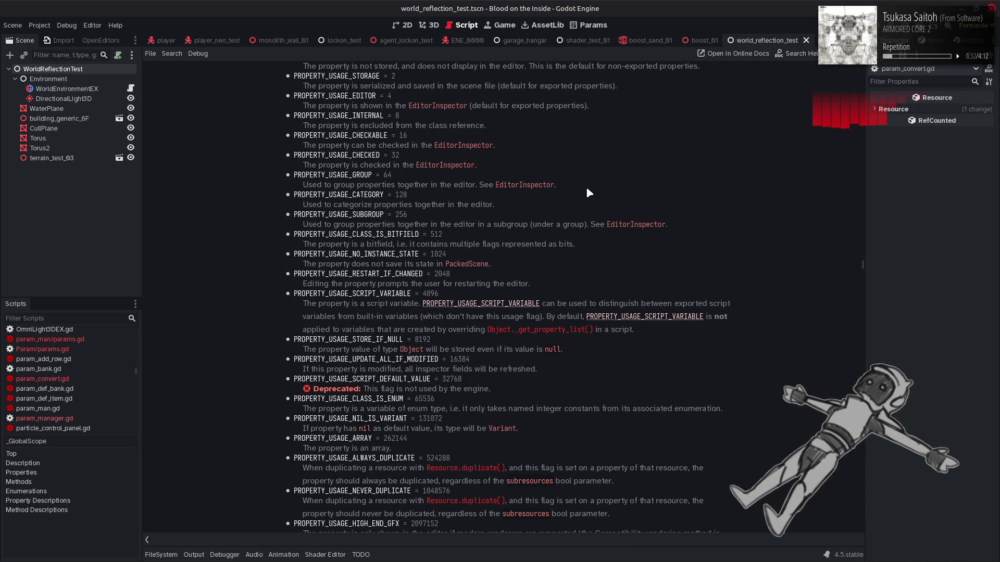
key("alt+Left")
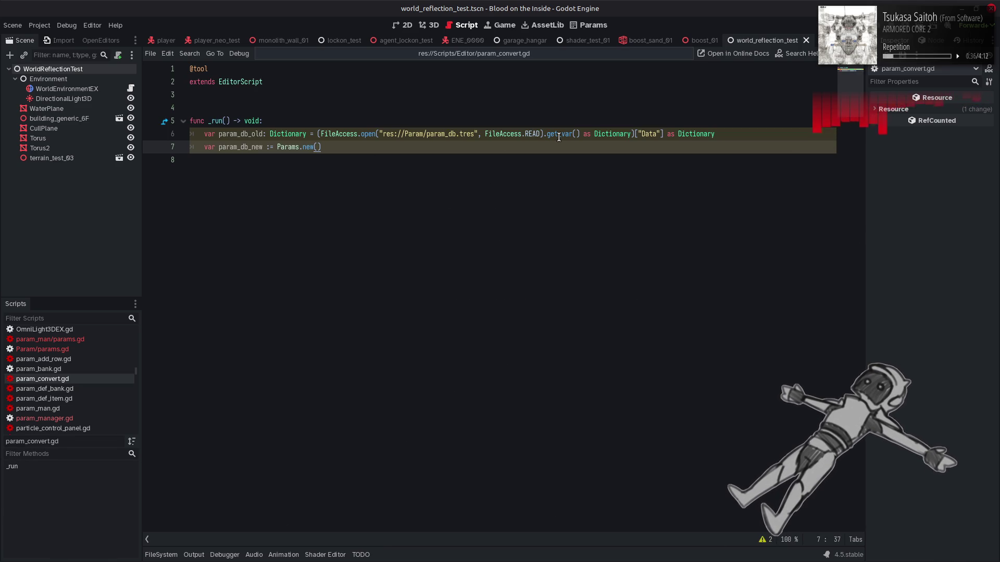
key("alt+Right")
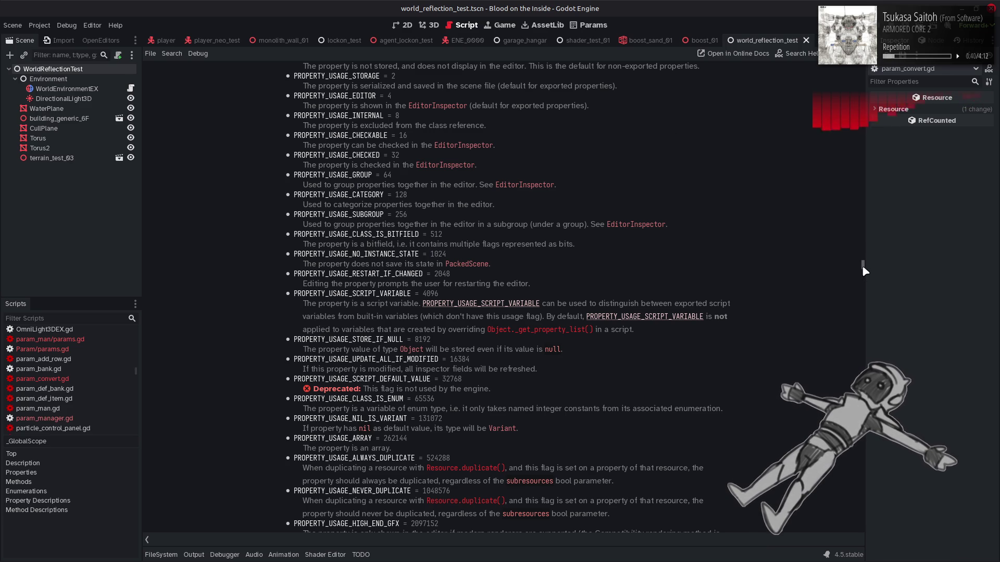
left_click_drag(862, 267, 859, 333)
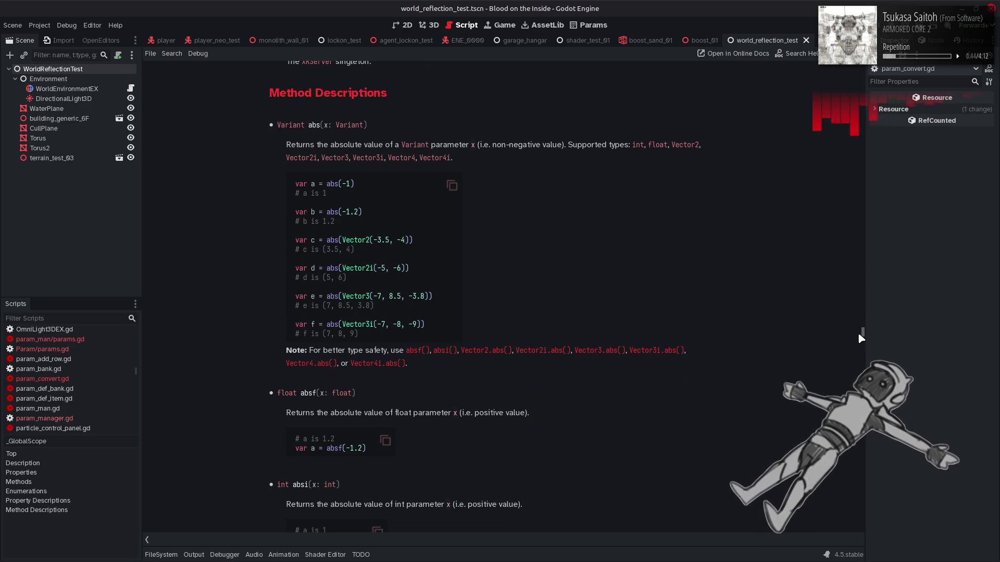
key("alt+Left")
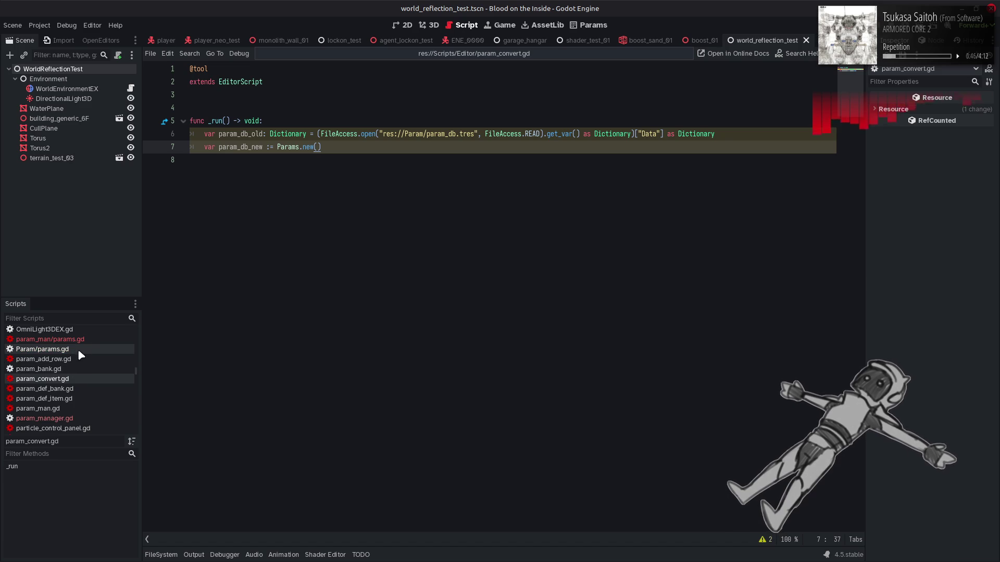
left_click(78, 349)
left_click(83, 339)
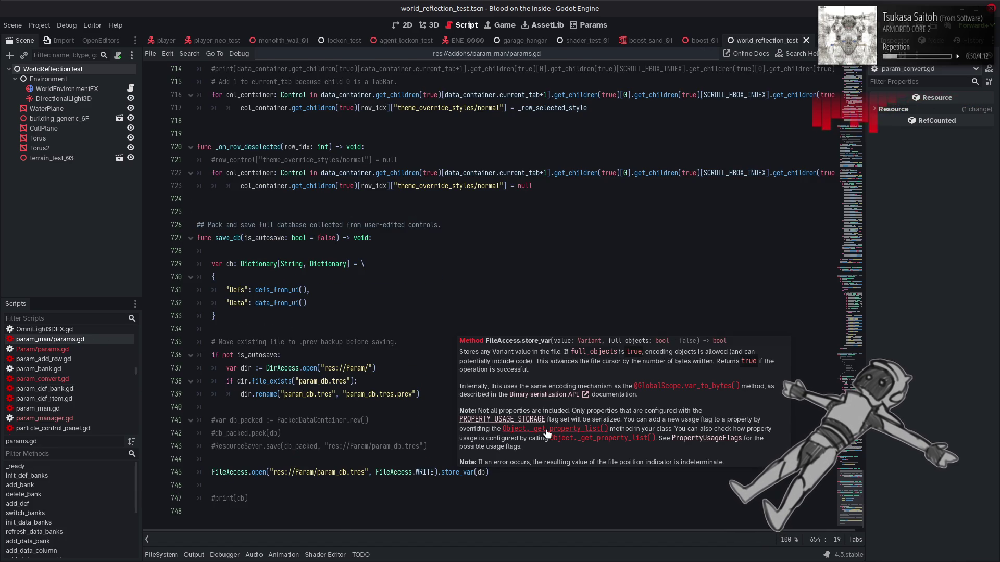
Follow the Object._get_property_list() link from the store_var documentation
left_click(546, 429)
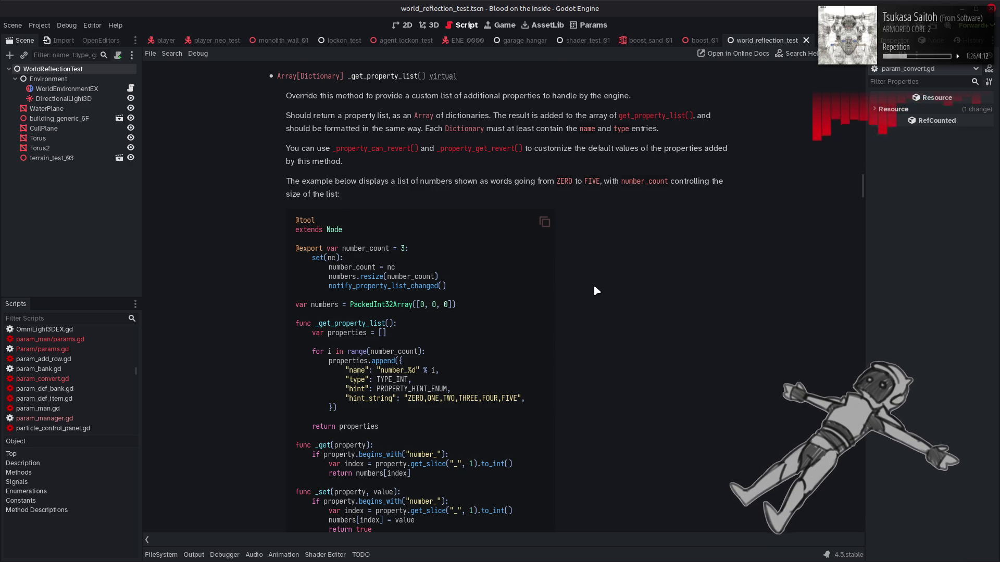
Read the _get_property_list example with number_count and numbers, then go to the Params data tables
scroll(596, 292, "down", 4)
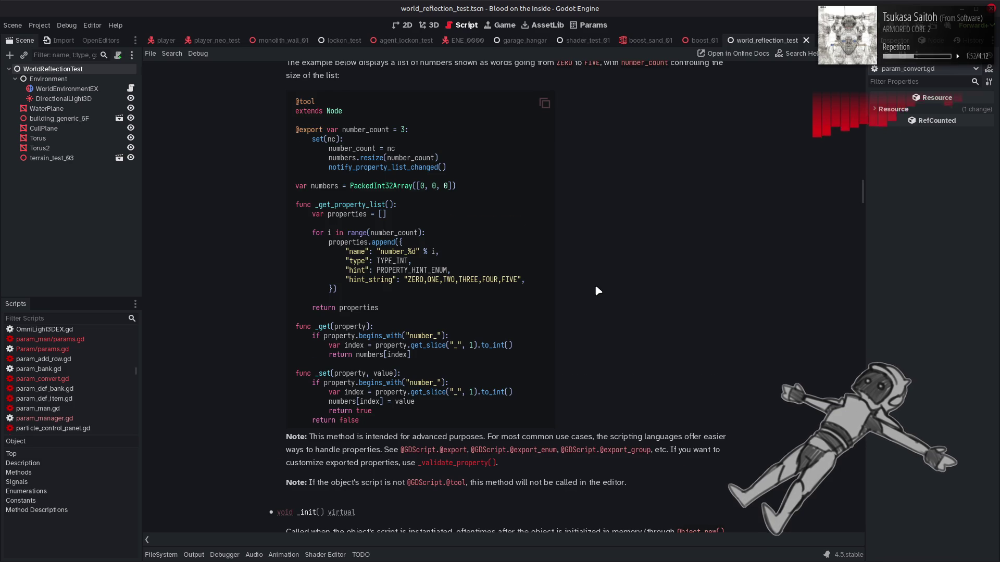
scroll(595, 286, "down", 3)
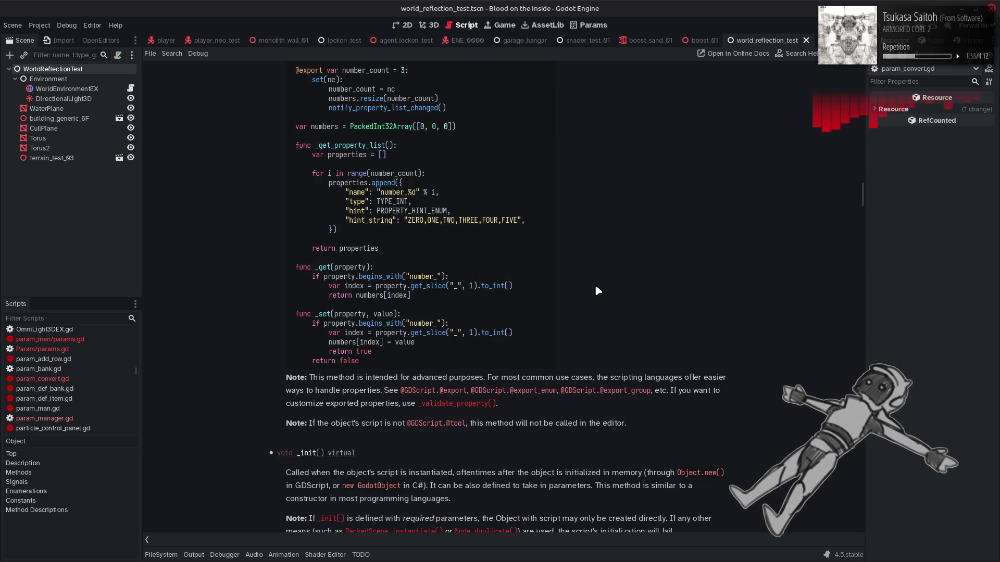
scroll(598, 291, "up", 3)
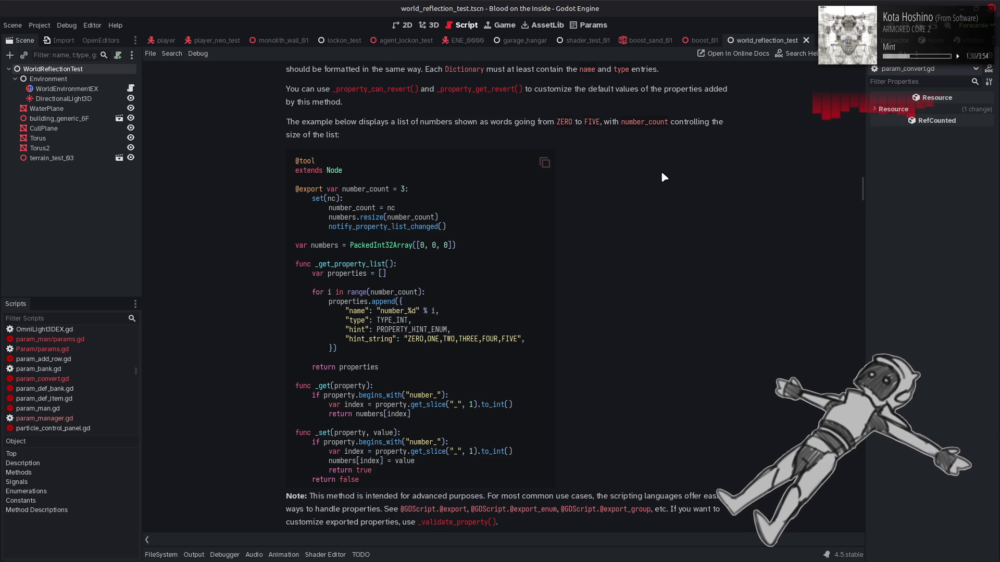
left_click(592, 25)
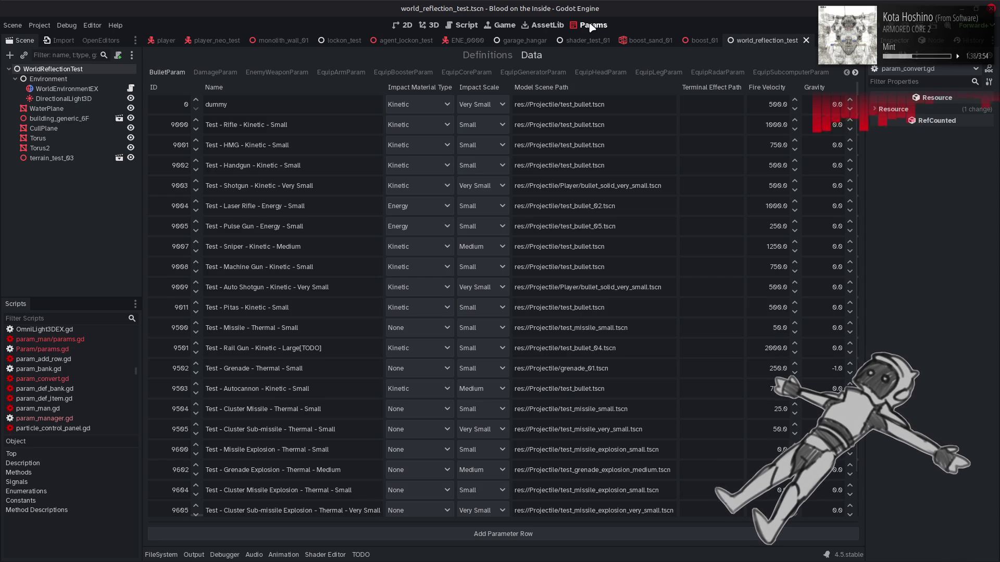
Browse the DamageParam, MenuPartDataParam and QuakeParam data tables
scroll(604, 187, "down", 3)
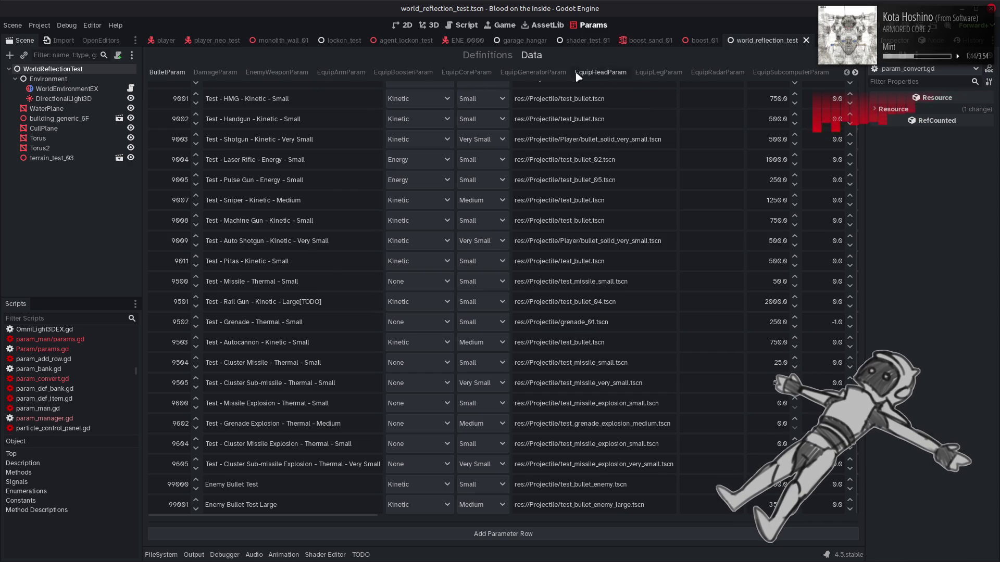
left_click(219, 73)
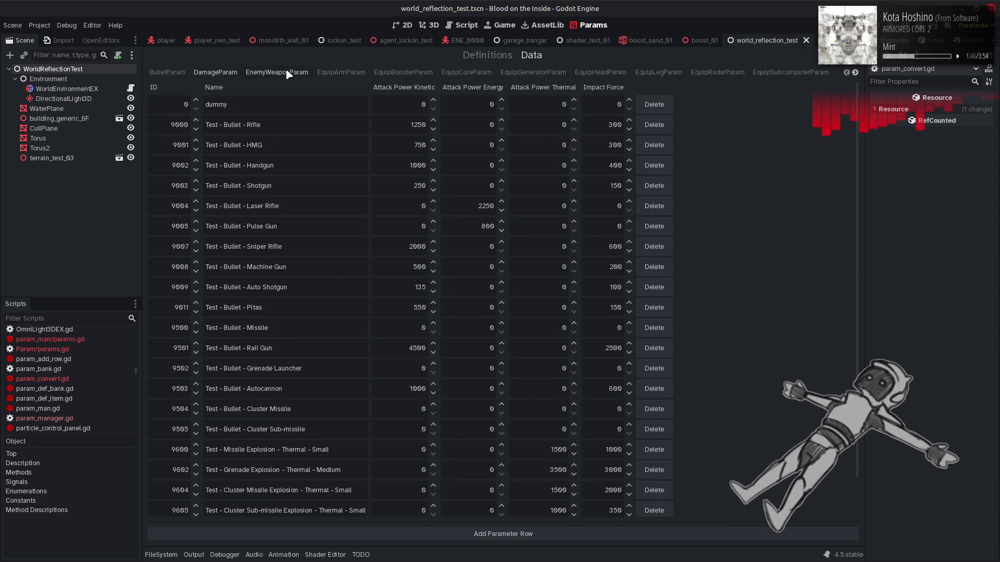
scroll(348, 72, "down", 4)
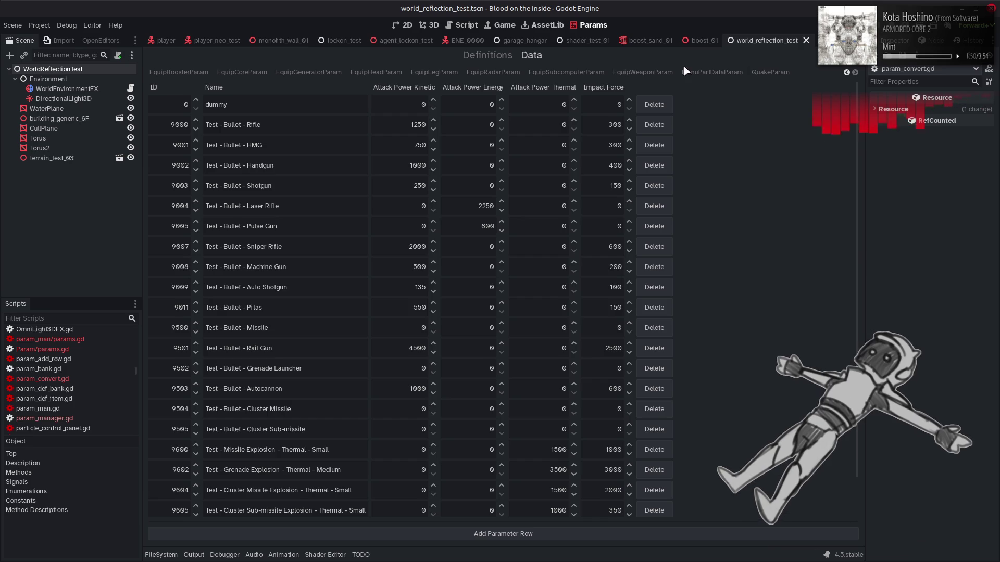
left_click(712, 73)
left_click(763, 73)
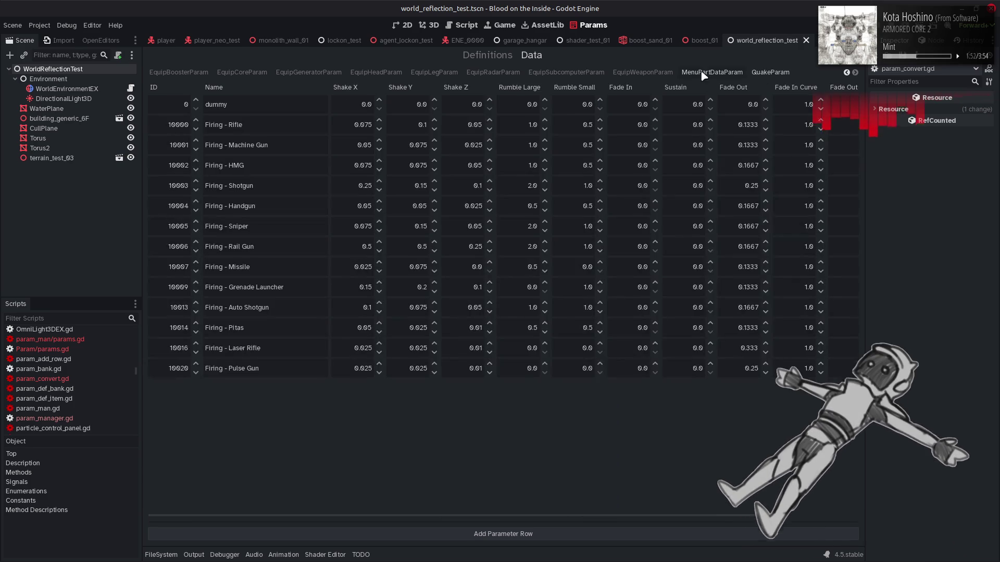
Compare the MenuPartDataParam and EquipWeaponParam tables, then show DamageParam's attack power values
left_click(713, 73)
left_click(755, 72)
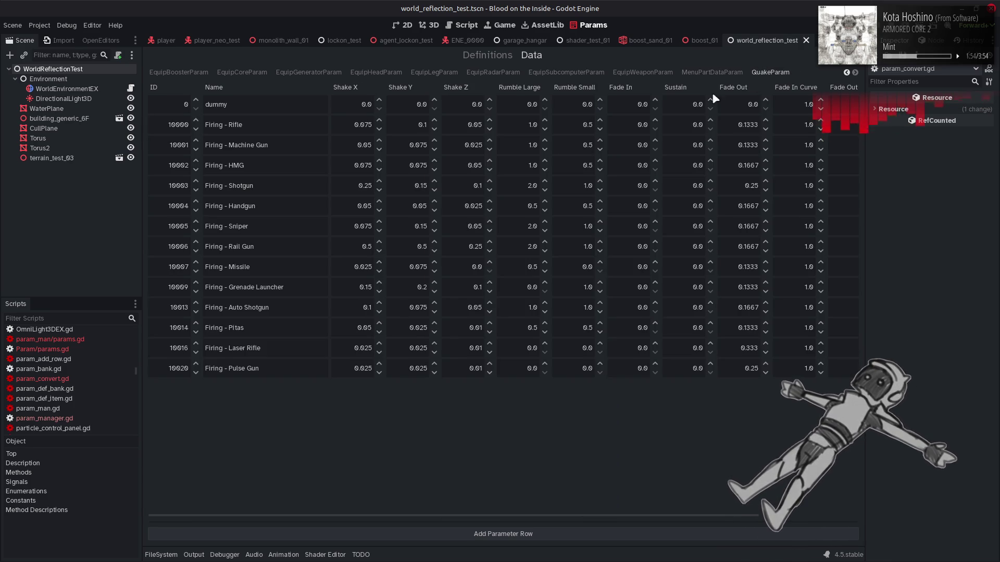
left_click(711, 73)
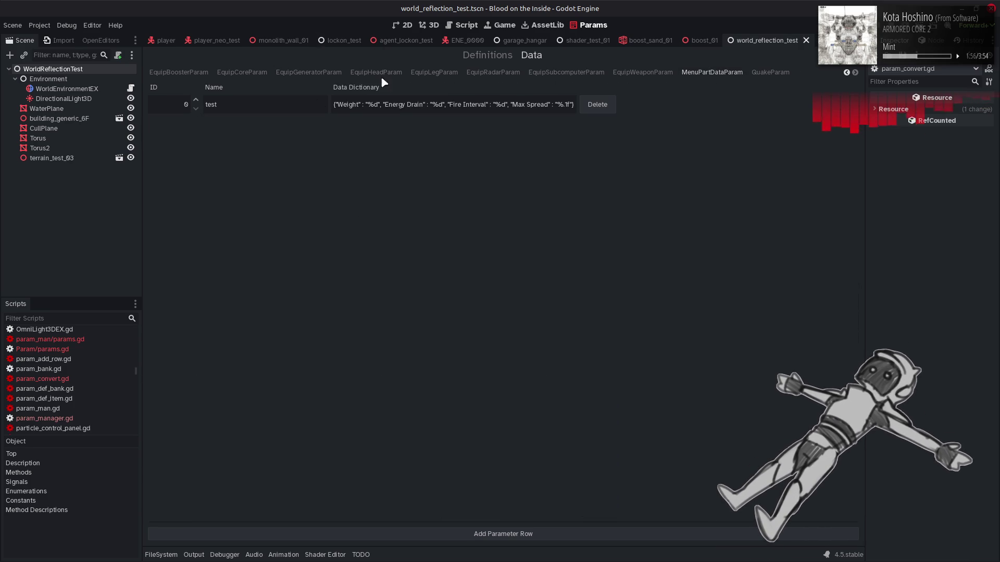
left_click(629, 73)
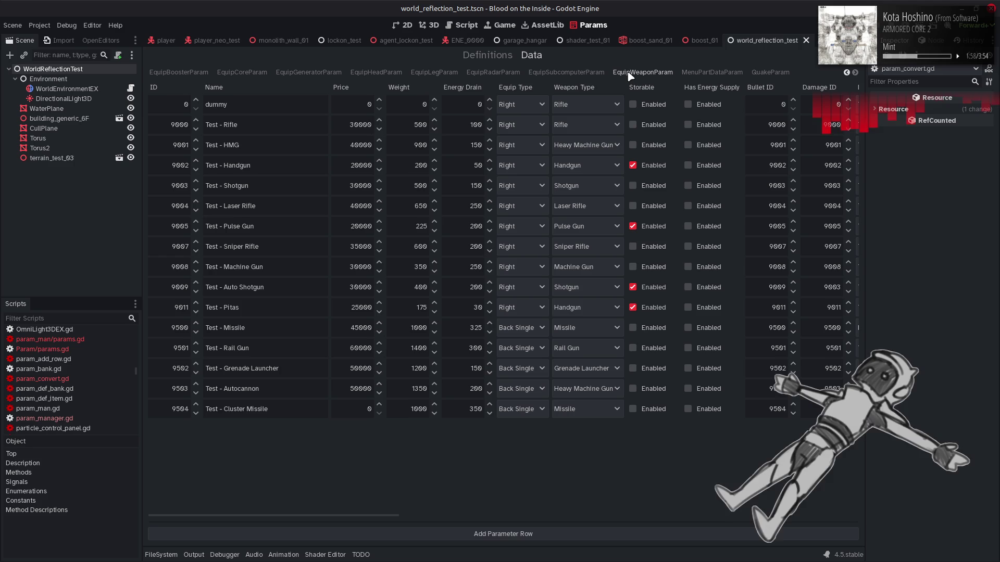
scroll(629, 75, "up", 4)
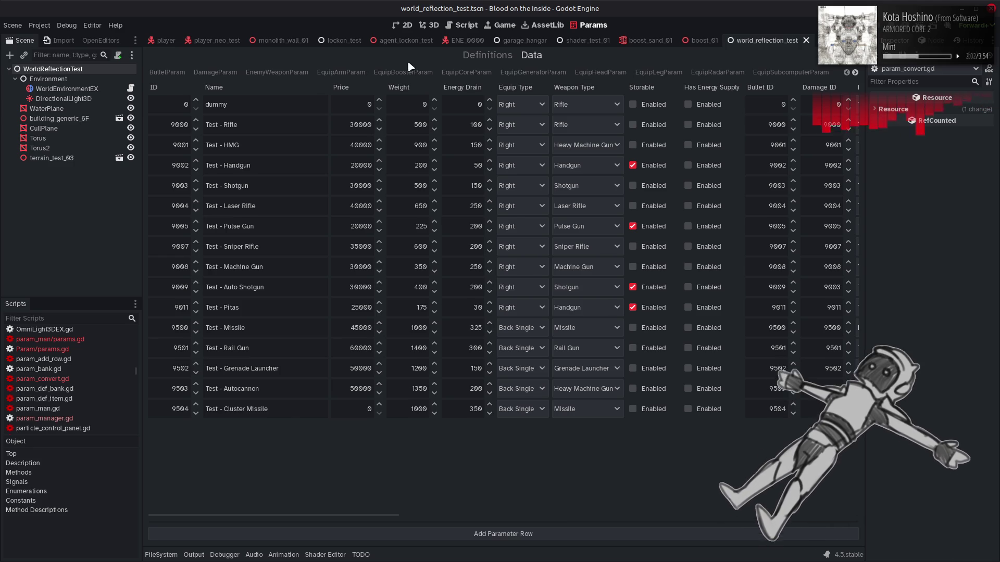
left_click(216, 73)
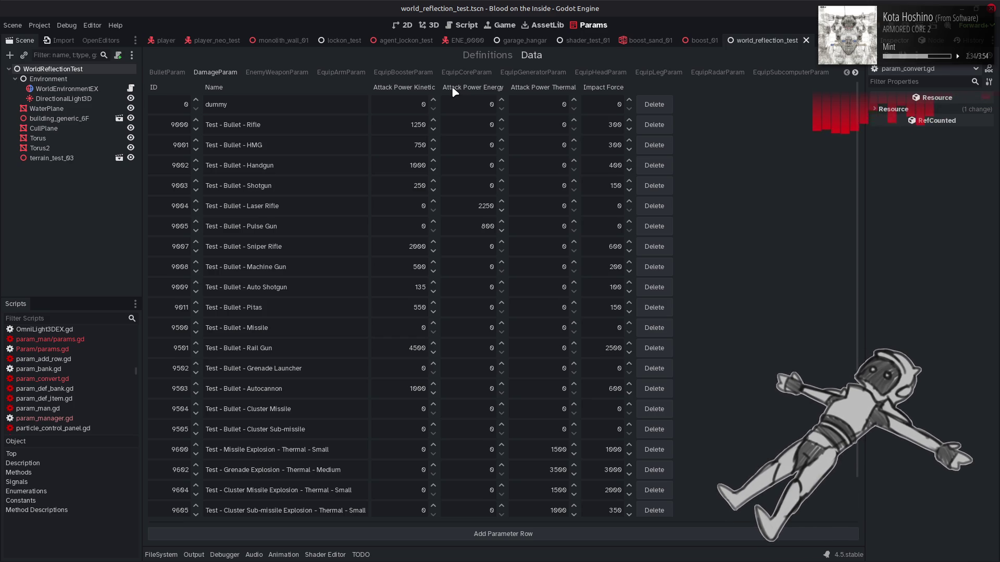
left_click(460, 26)
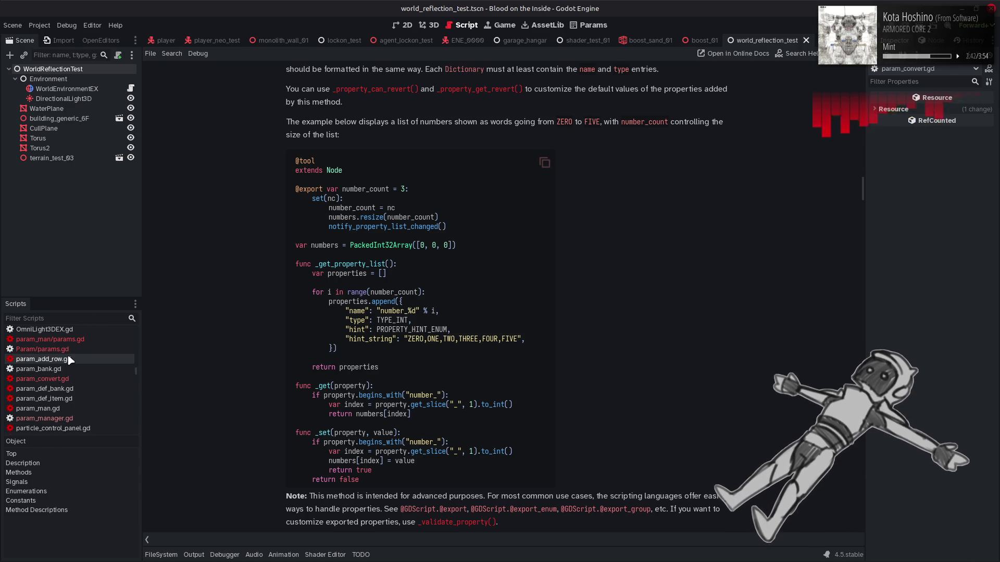
Show Param/params.gd with its param bank preload constants and Dictionary banks
left_click(42, 349)
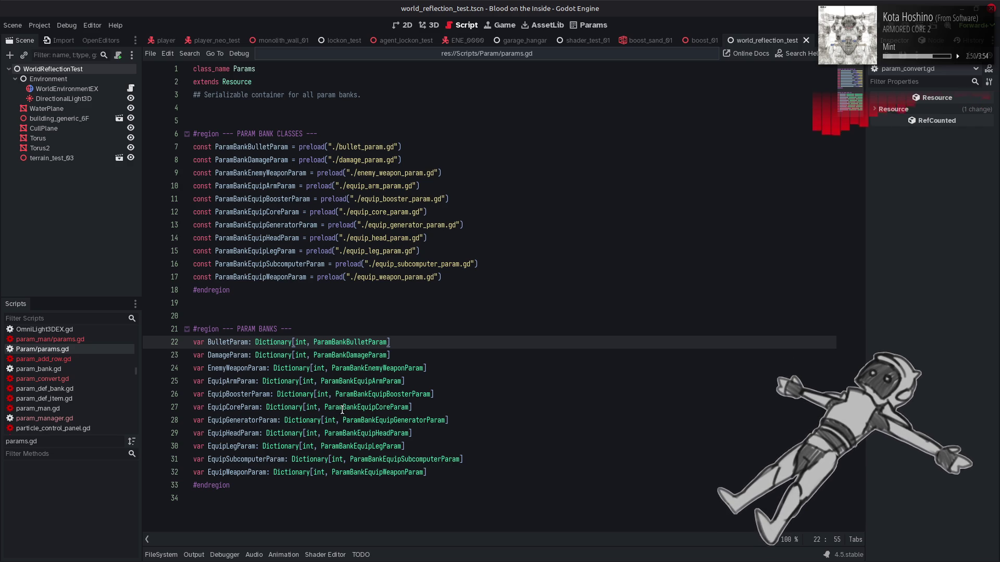
mouse_move(342, 409)
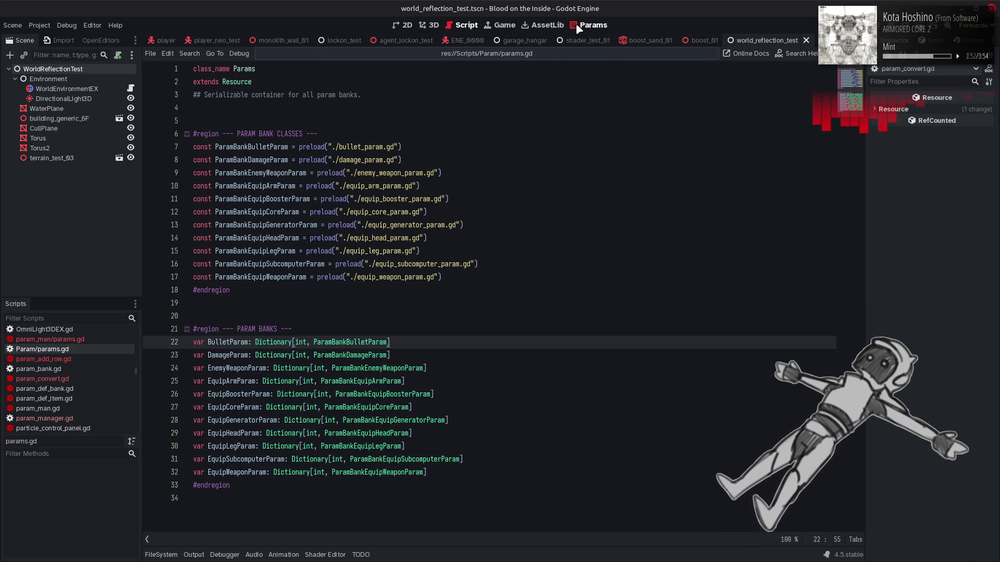
left_click(575, 26)
left_click(277, 73)
left_click(343, 72)
left_click(423, 73)
left_click(489, 73)
left_click(502, 72)
left_click(588, 72)
left_click(658, 71)
left_click(737, 77)
left_click(744, 78)
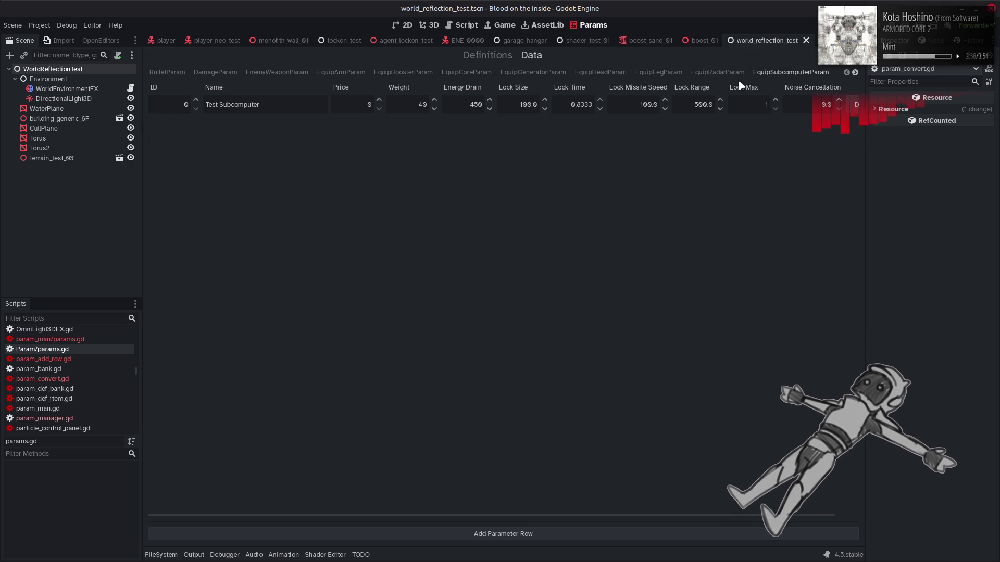
scroll(726, 78, "down", 4)
scroll(427, 68, "up", 4)
left_click(276, 67)
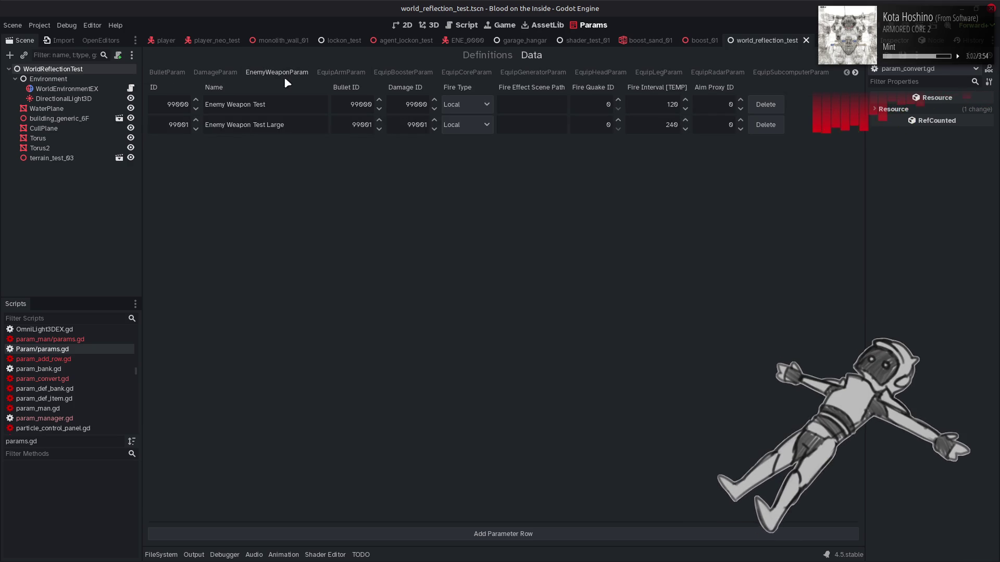
left_click(363, 74)
left_click(404, 73)
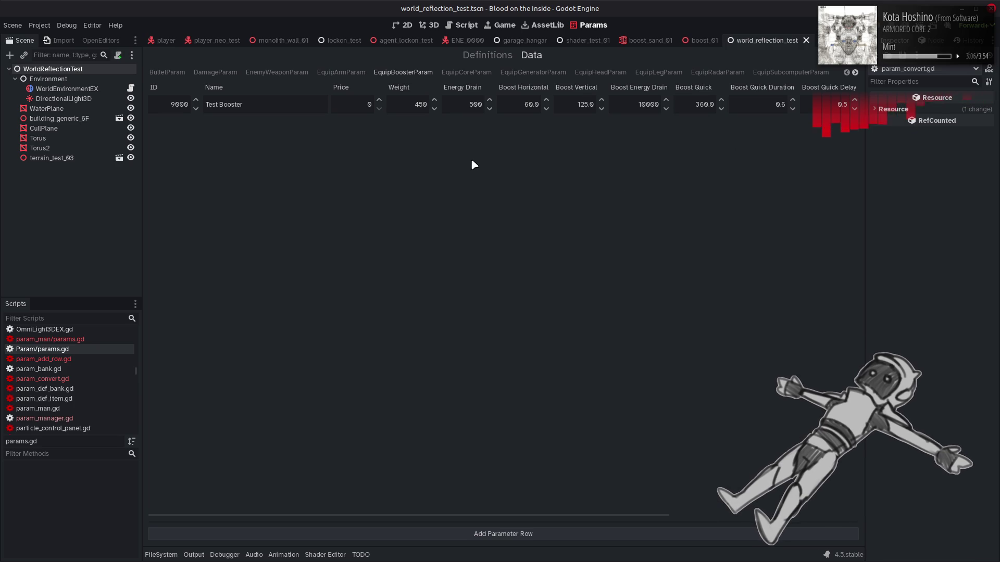
left_click(461, 25)
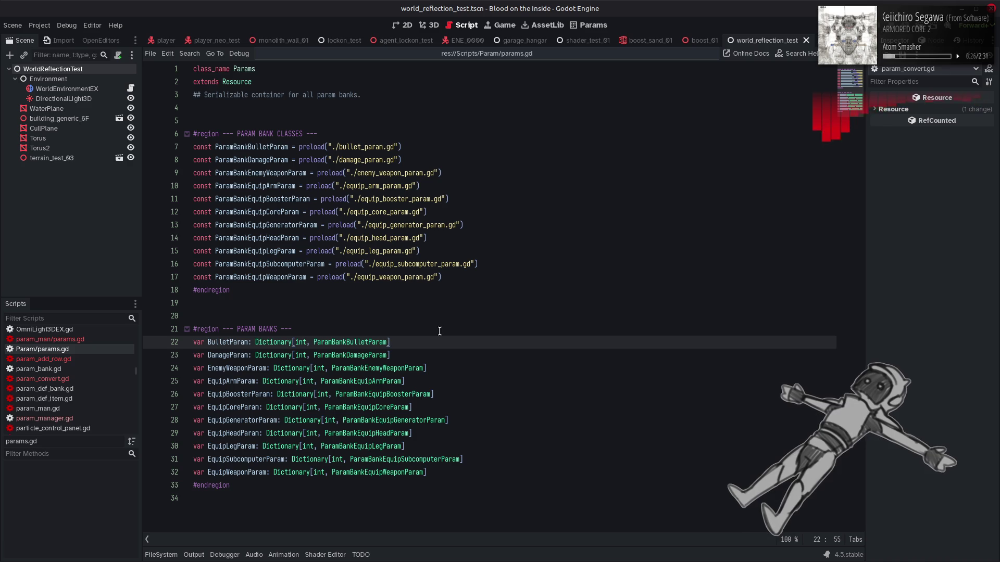
Check the EquipCoreParam table's Test Core entry, then return to params.gd and open Search Help
left_click(591, 25)
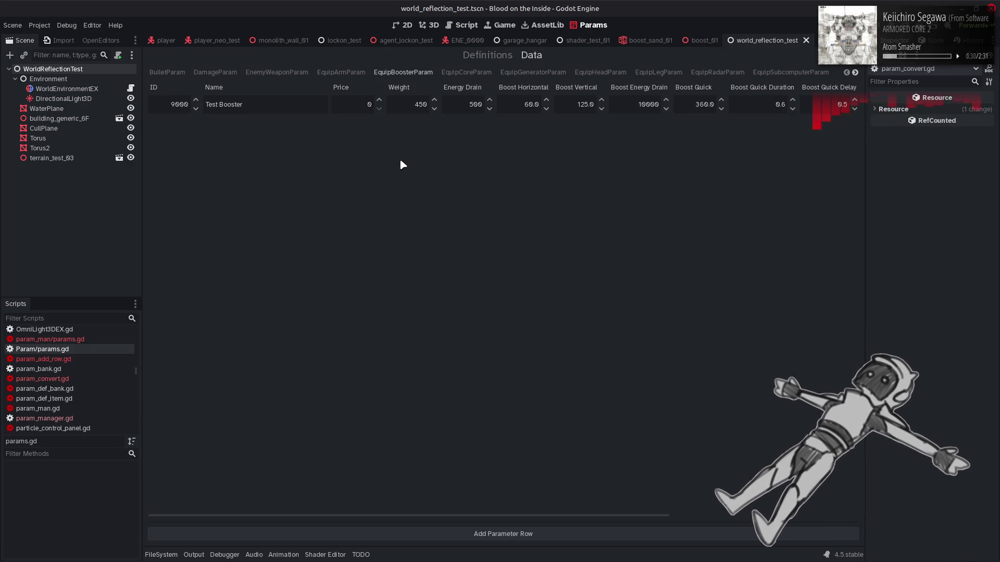
left_click(461, 74)
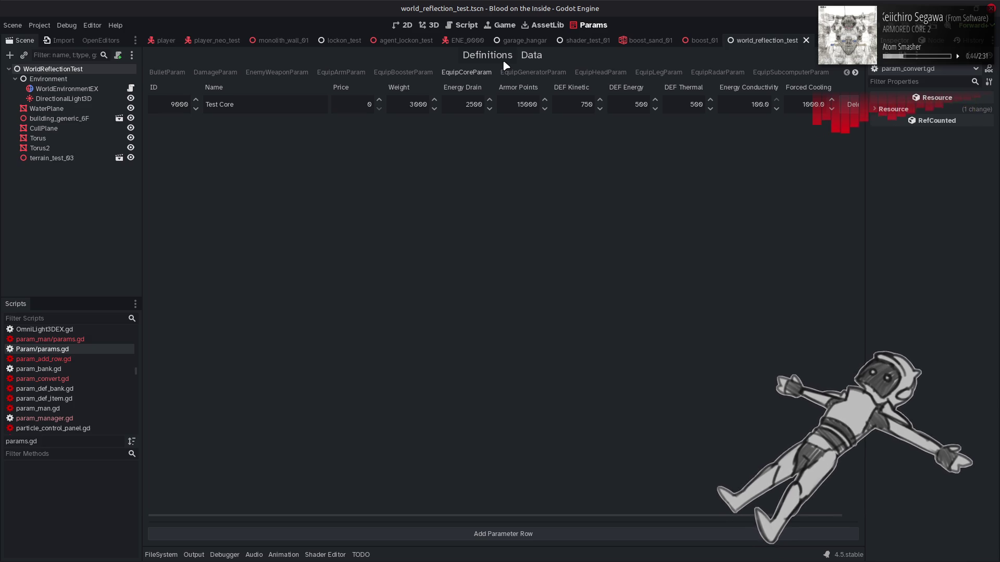
left_click(471, 25)
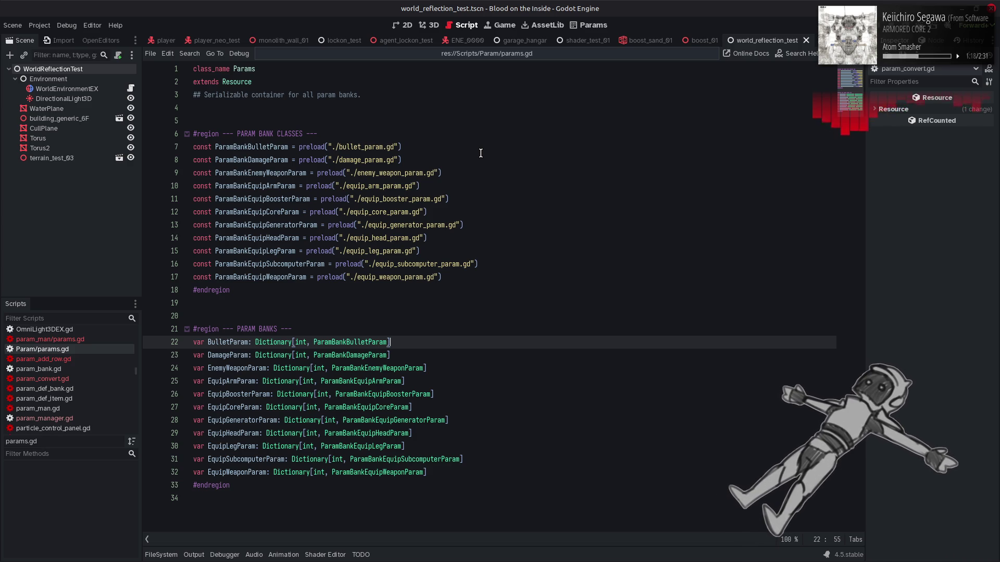
key("F1")
Search help for 'Object' and jump to its _get_property_list() method description
type("Object")
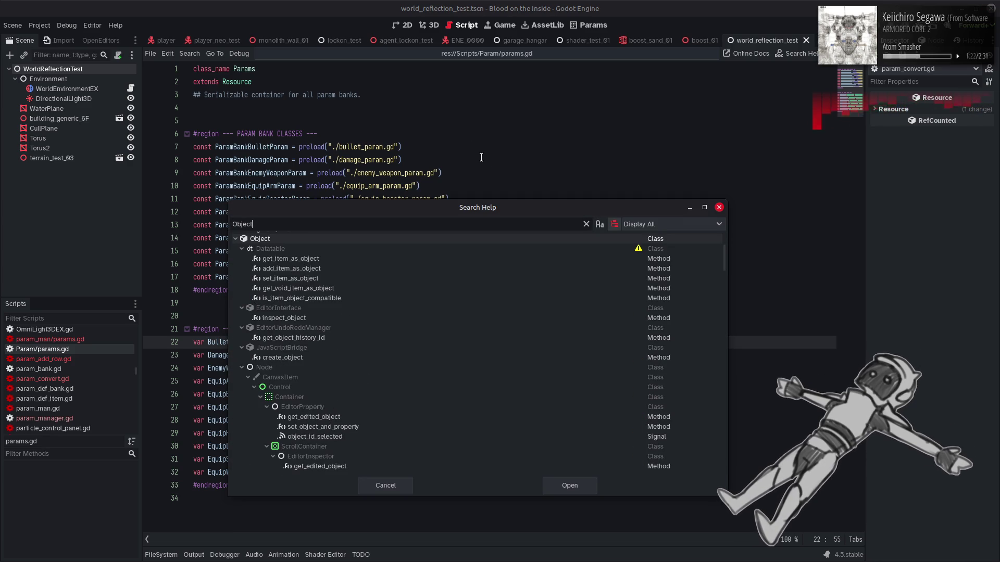
double_click(293, 239)
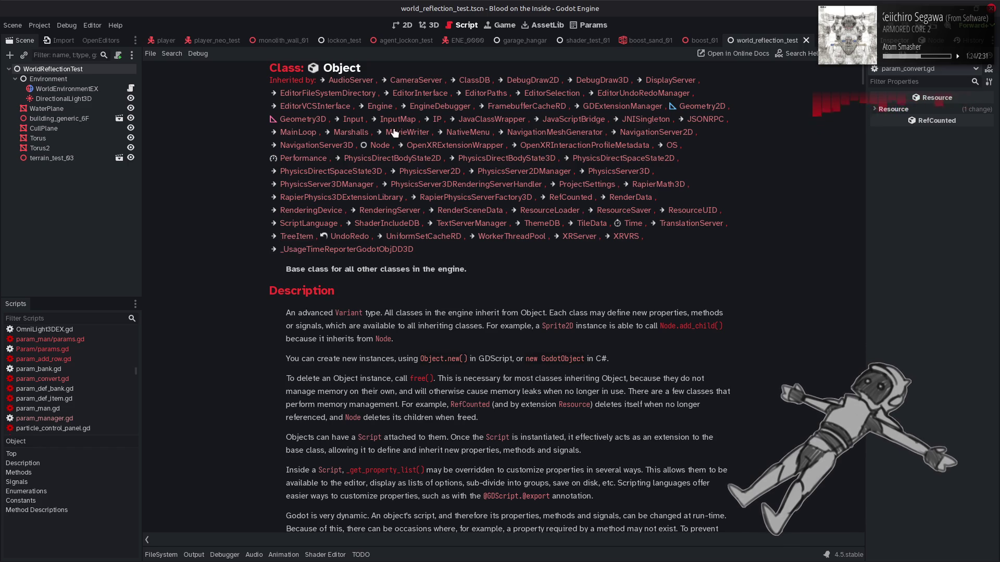
scroll(391, 159, "down", 15)
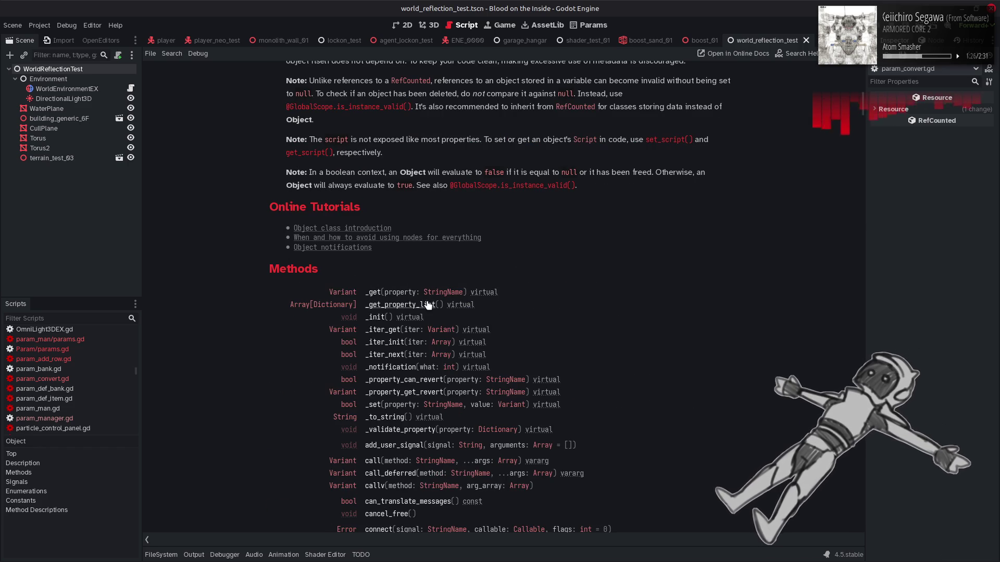
left_click(427, 305)
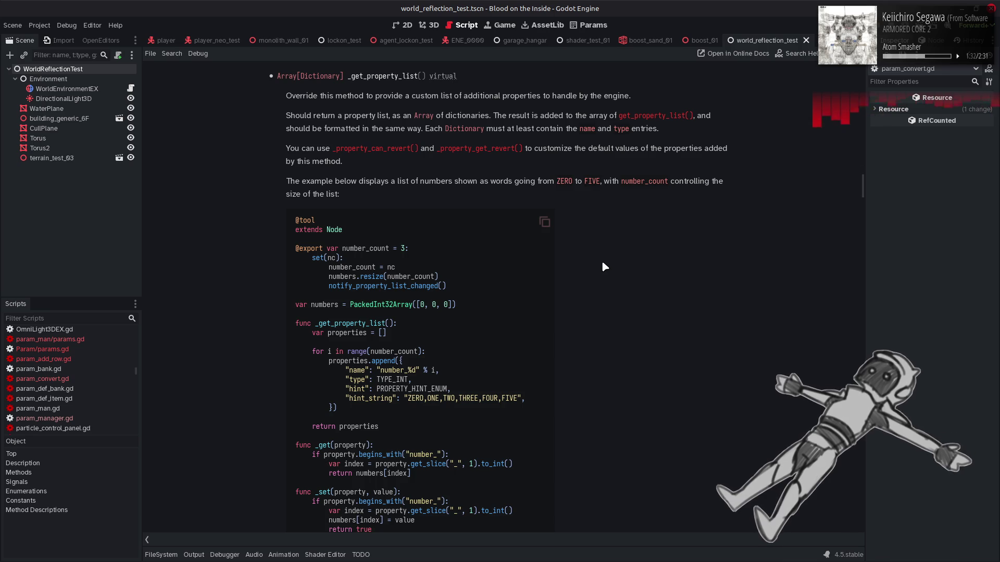
scroll(602, 266, "down", 5)
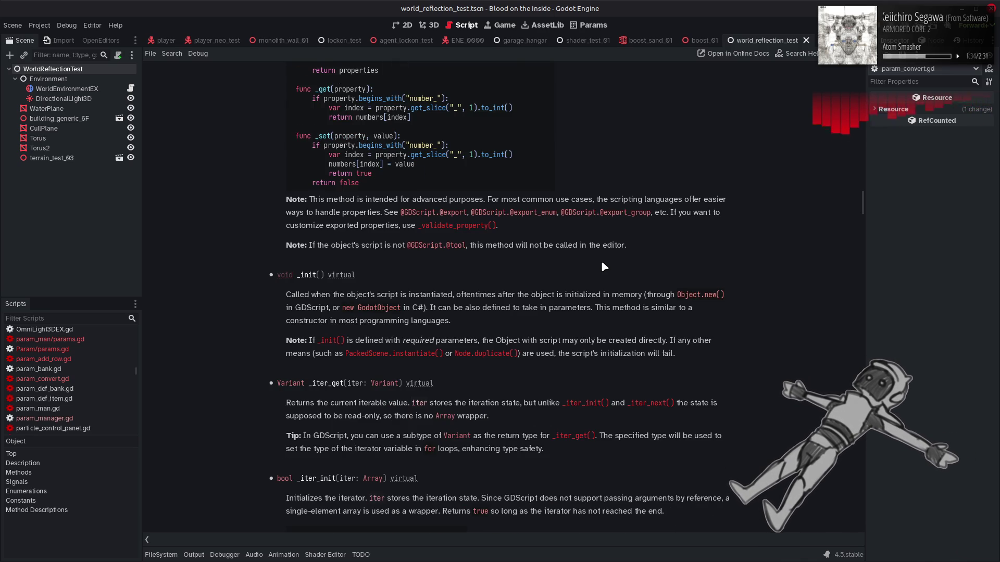
scroll(602, 264, "up", 5)
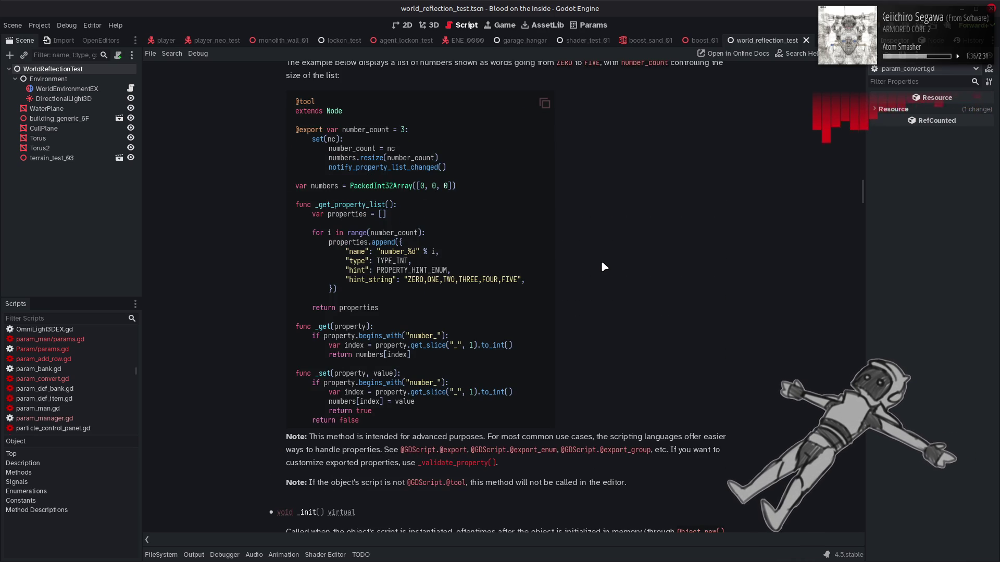
scroll(531, 336, "up", 3)
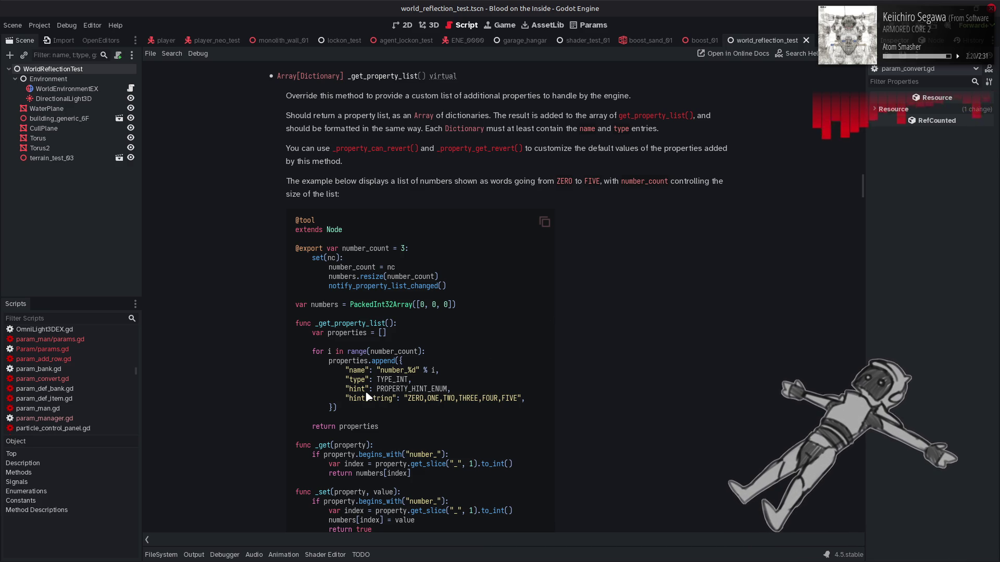
scroll(367, 397, "down", 1)
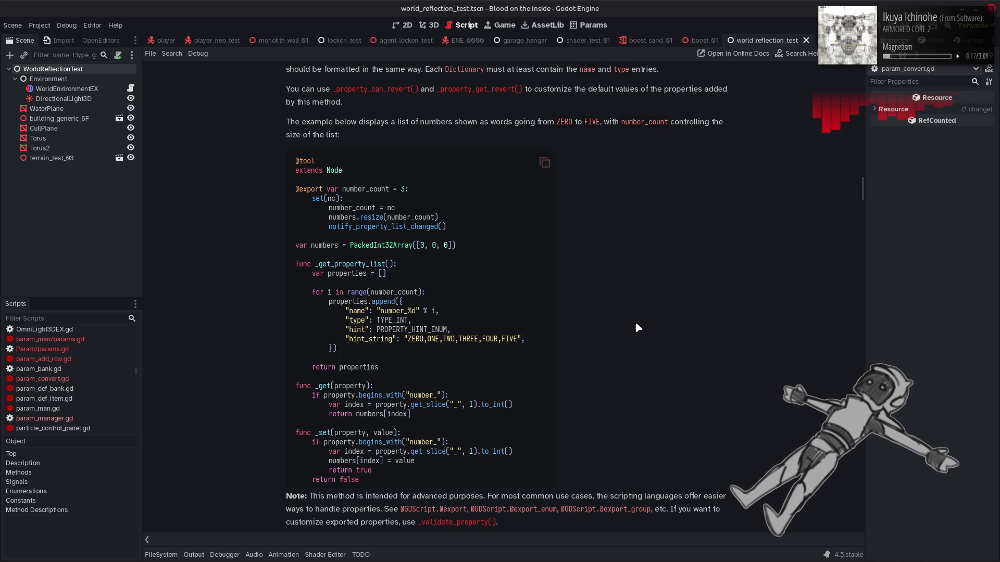
Scroll to the _get_property_list example building PROPERTY_HINT_ENUM properties from number_count
scroll(636, 324, "down", 3)
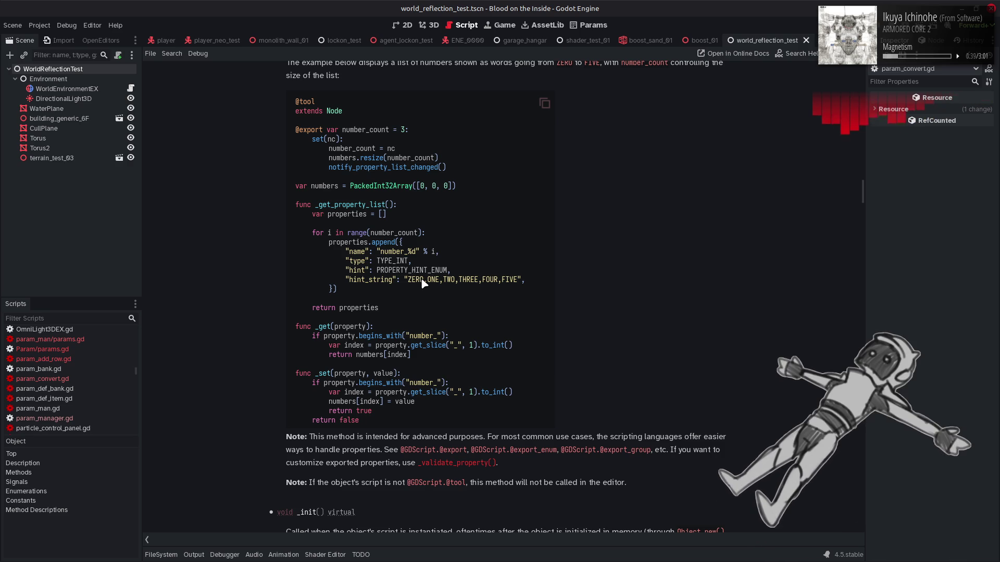
scroll(441, 275, "down", 3)
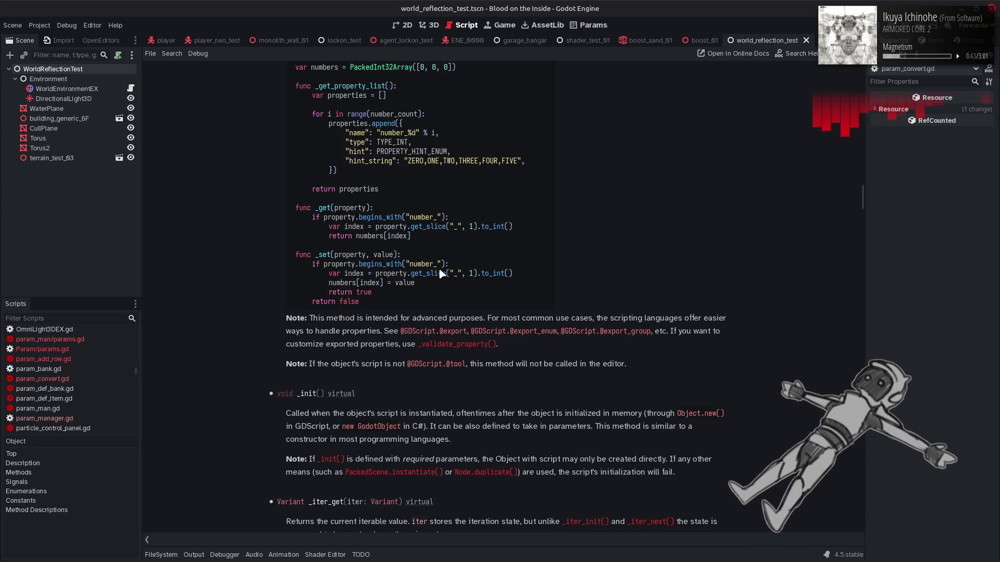
scroll(442, 275, "down", 3)
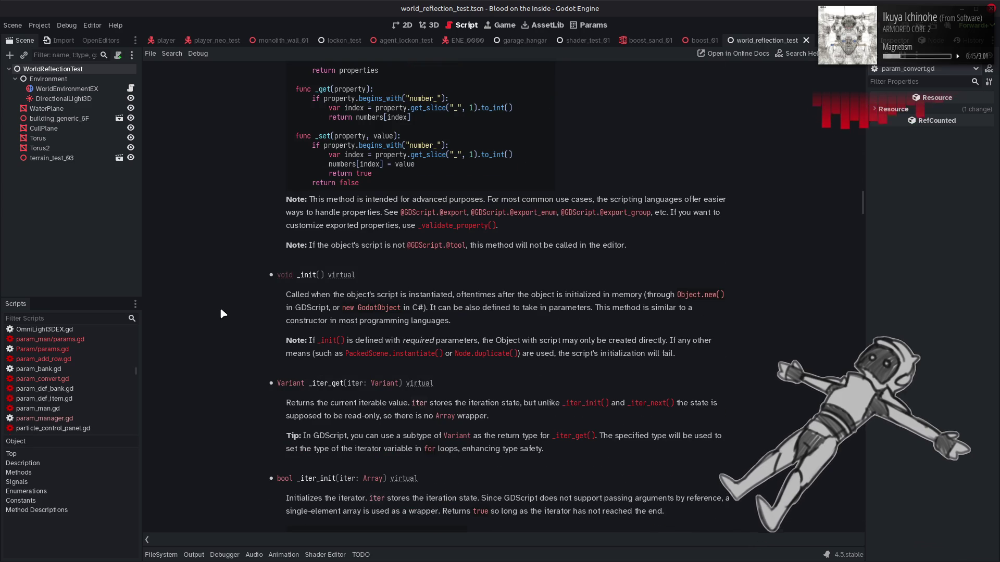
scroll(221, 310, "down", 4)
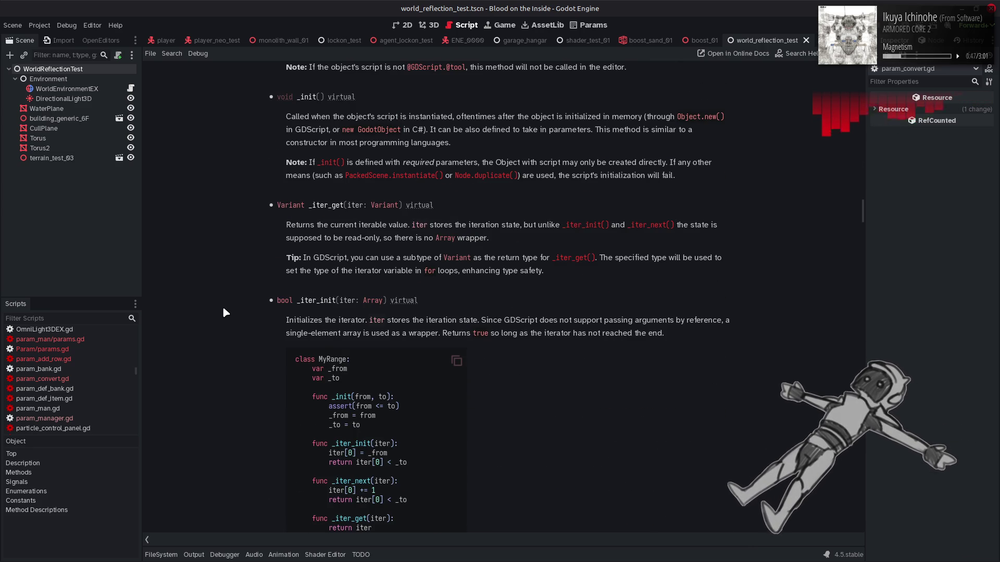
scroll(224, 311, "down", 12)
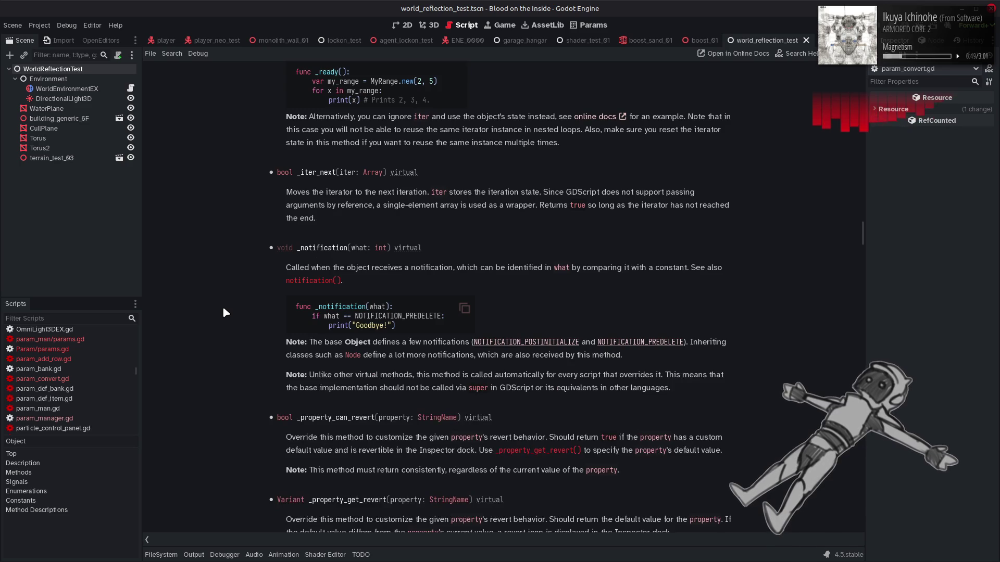
scroll(223, 308, "down", 4)
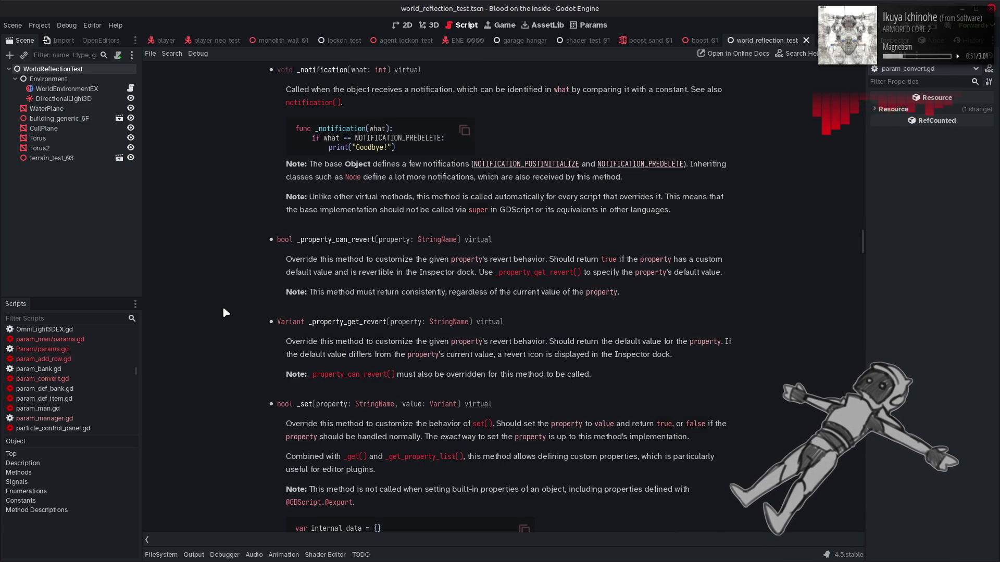
scroll(223, 308, "up", 20)
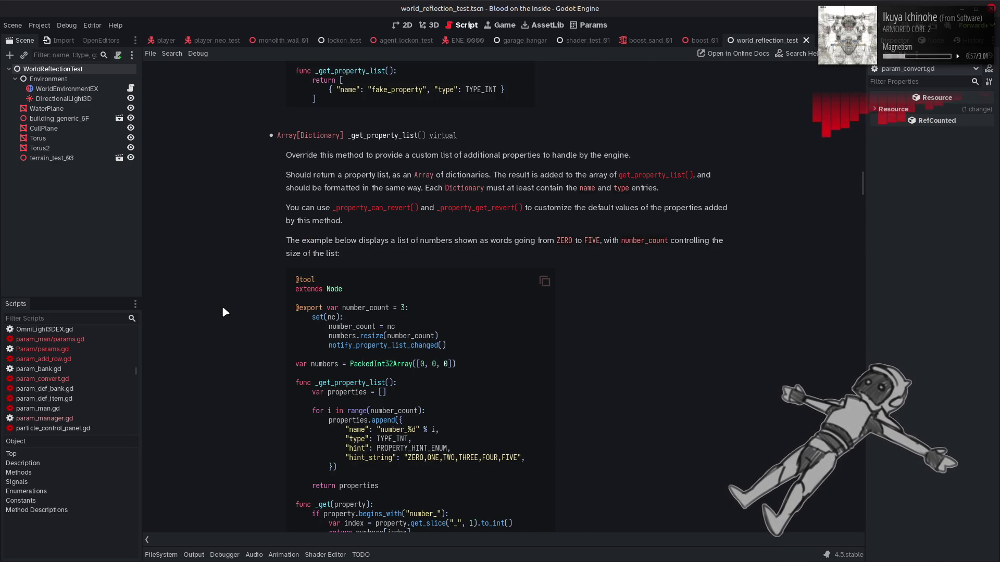
scroll(223, 308, "up", 5)
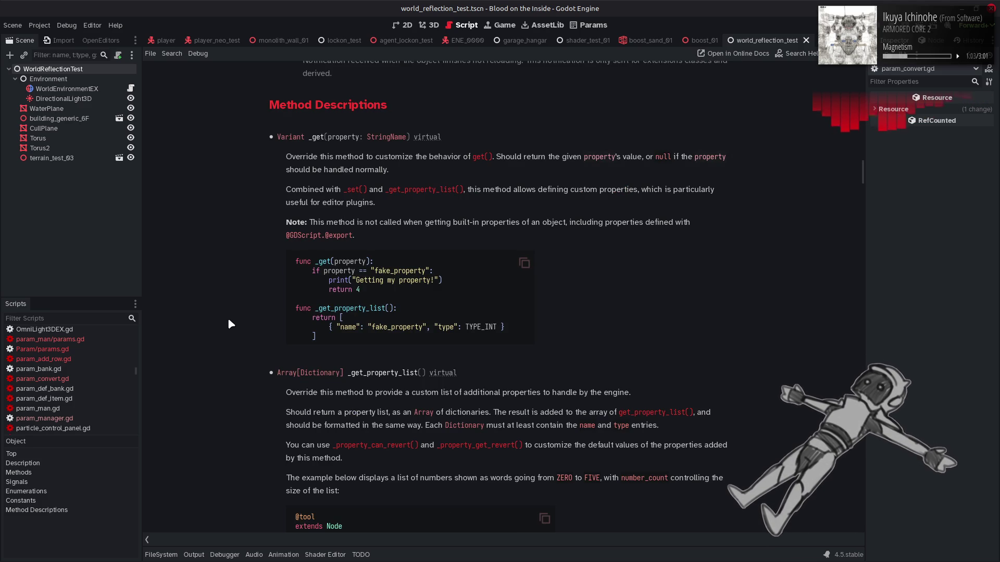
scroll(229, 321, "down", 4)
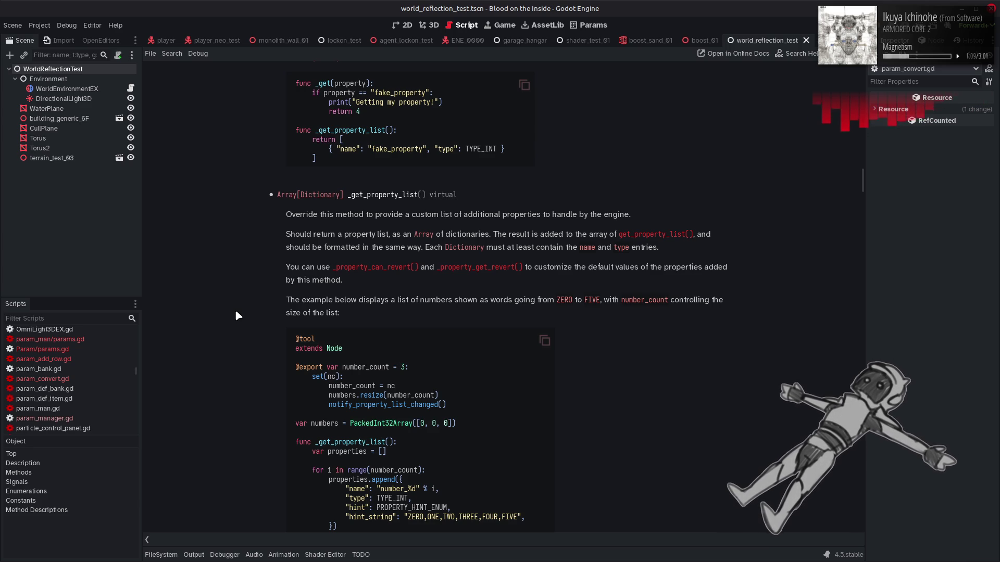
scroll(236, 312, "up", 4)
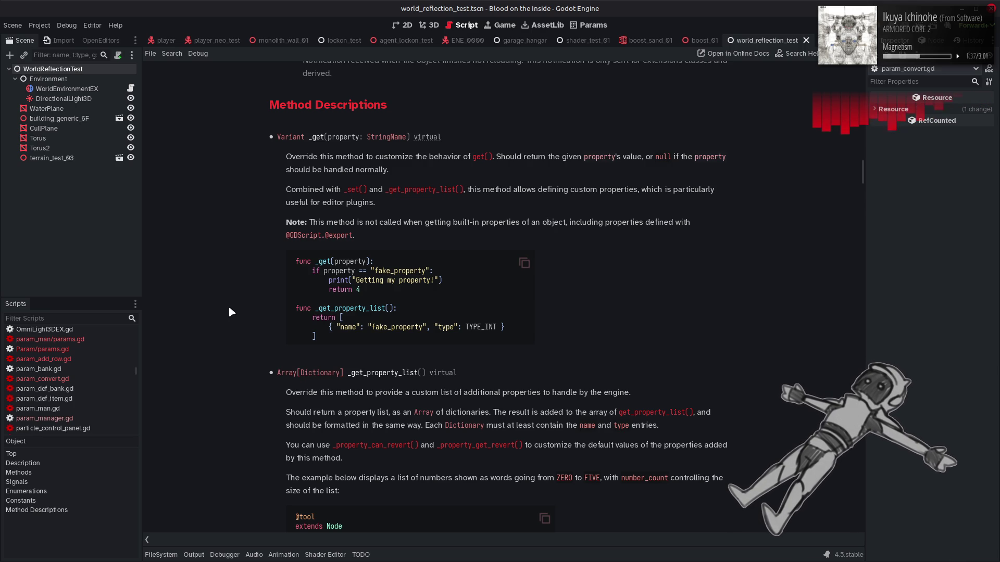
scroll(229, 309, "down", 3)
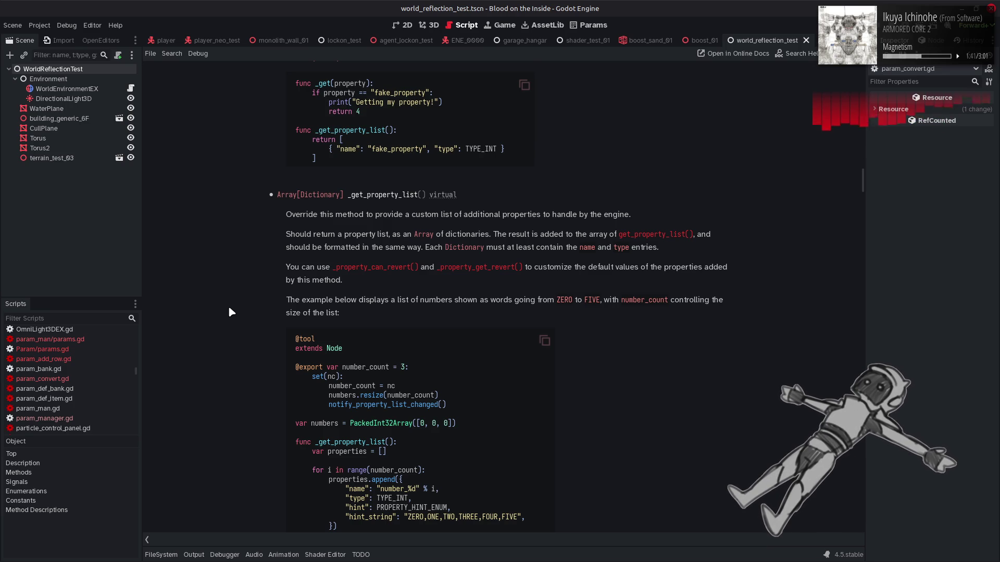
scroll(229, 309, "down", 1)
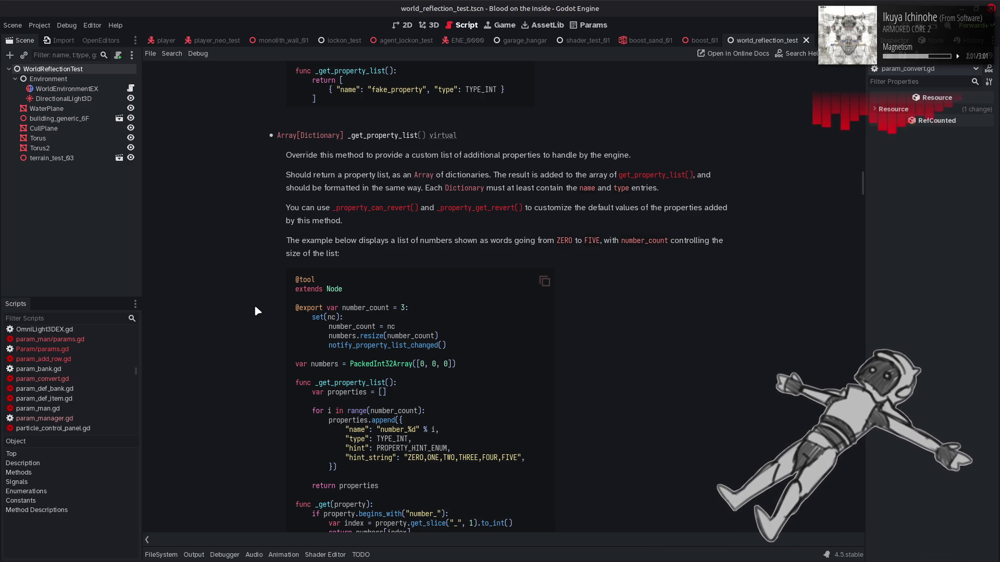
left_click(123, 340)
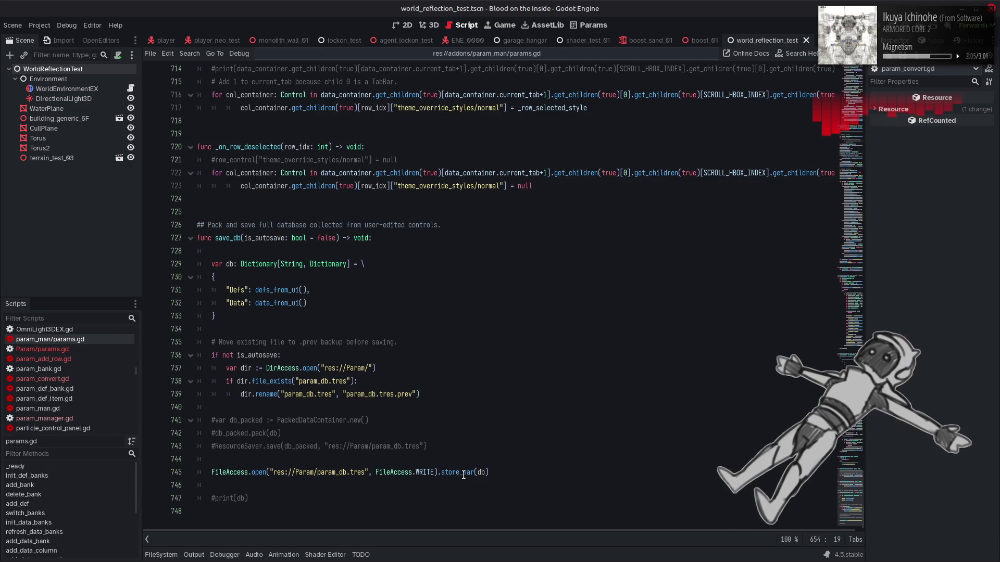
mouse_move(463, 474)
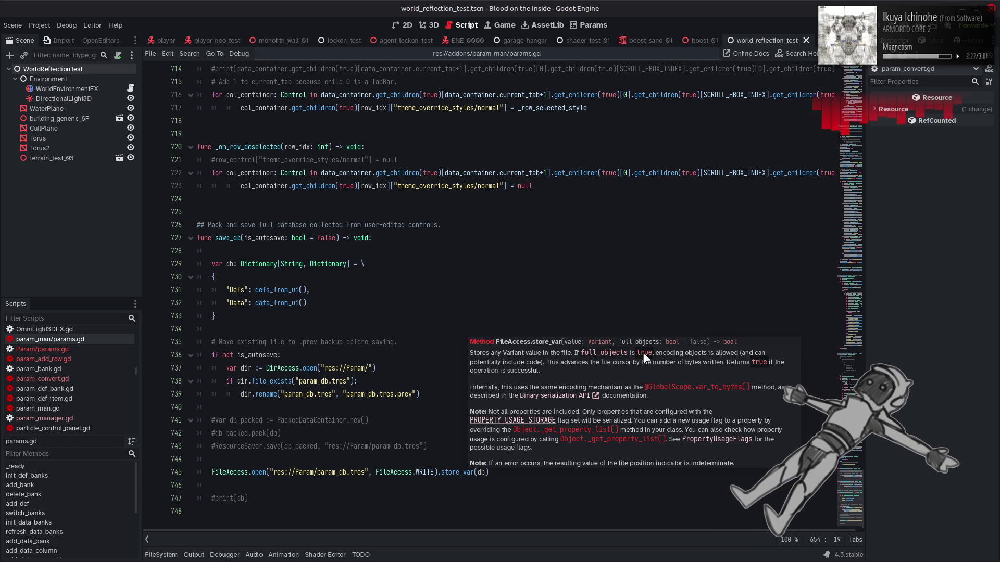
left_click(691, 391)
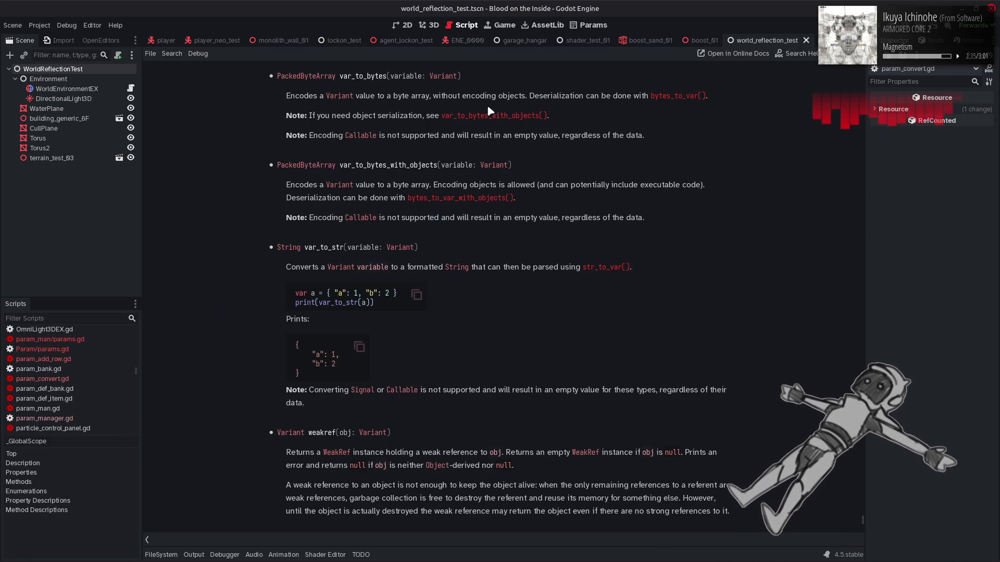
Return from the help pages to param_convert.gd with the Alt+Left Go Back shortcut
scroll(494, 113, "down", 3)
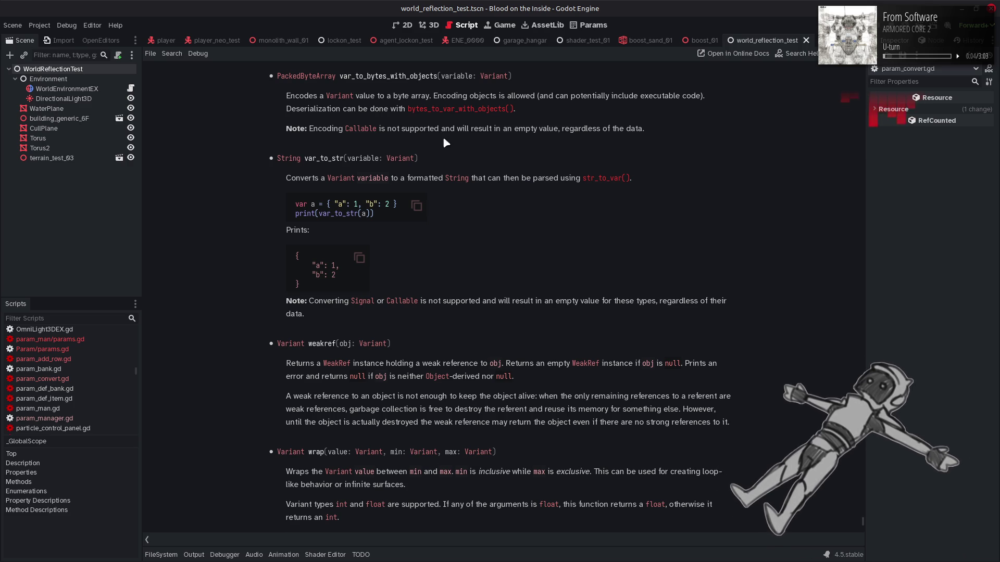
key("alt+Left")
key("alt+Left")
mouse_move(425, 128)
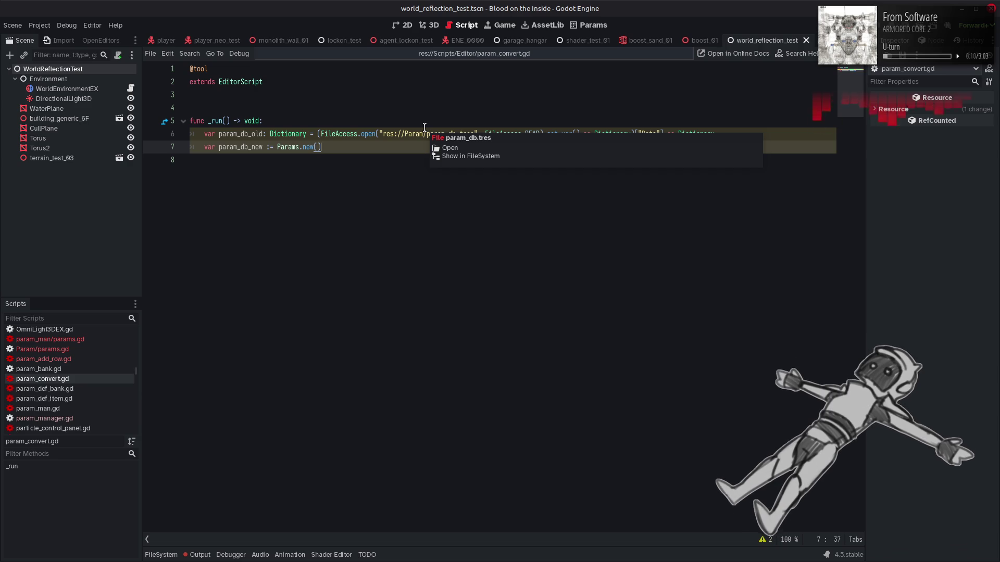
Dismiss the param_db.tres popup and switch to res://Scripts/Param/params.gd from the recent scripts list
left_click(395, 149)
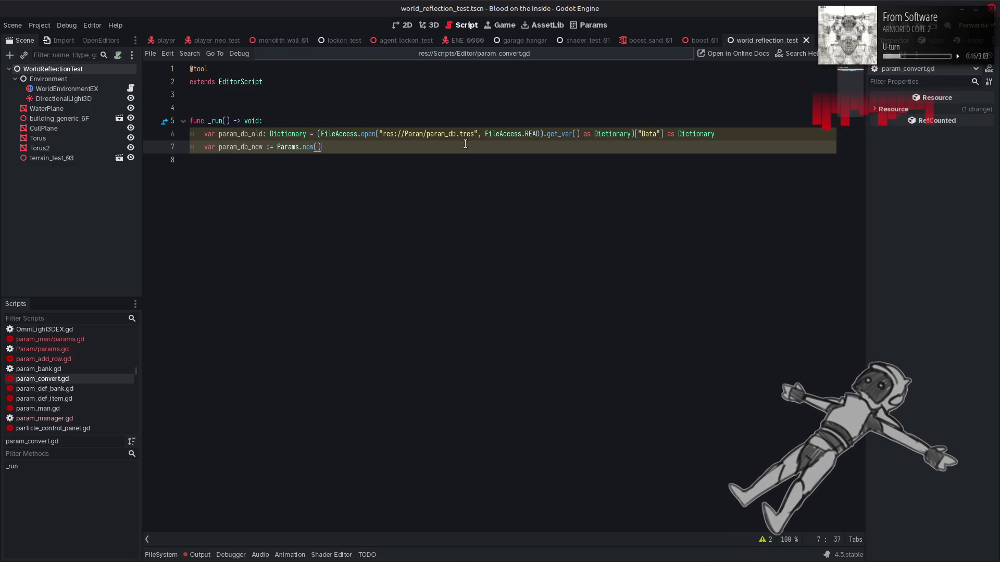
left_click(398, 58)
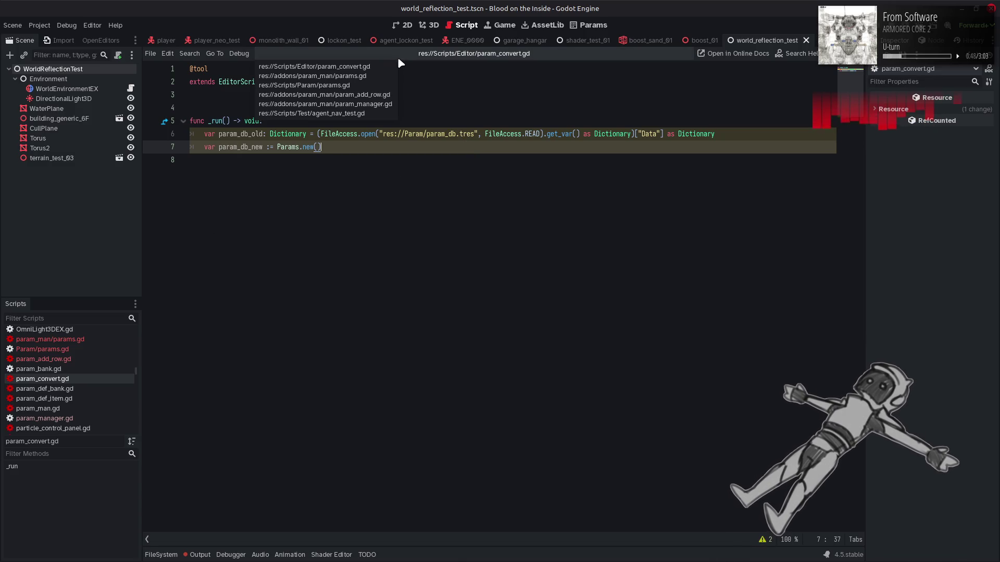
left_click(367, 84)
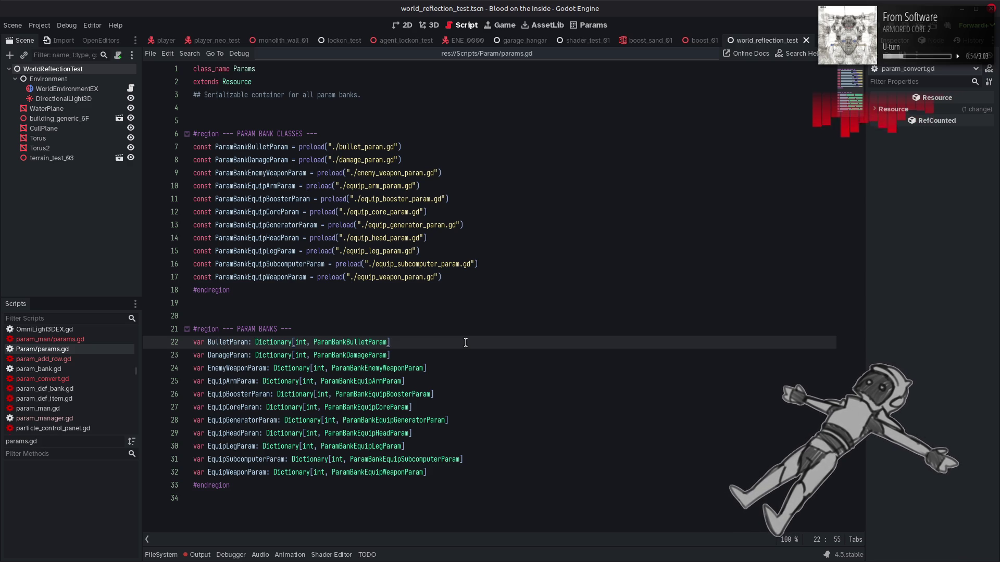
Add ' = {}' to the line 22 bank, then paste it onto DamageParam through EquipBoosterParam
type("{}")
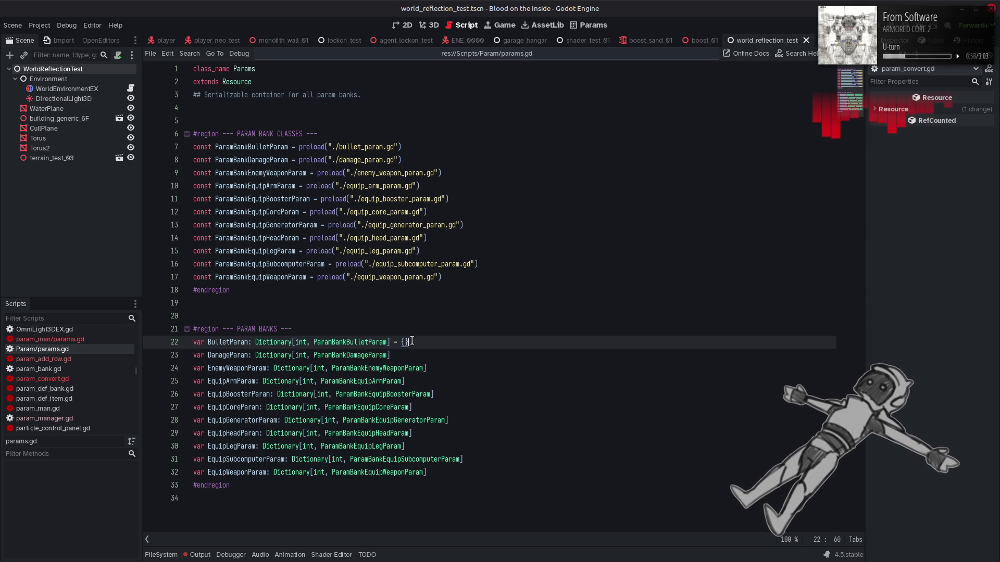
left_click_drag(391, 342, 420, 343)
key("ctrl+c")
left_click(421, 355)
key("ctrl+v")
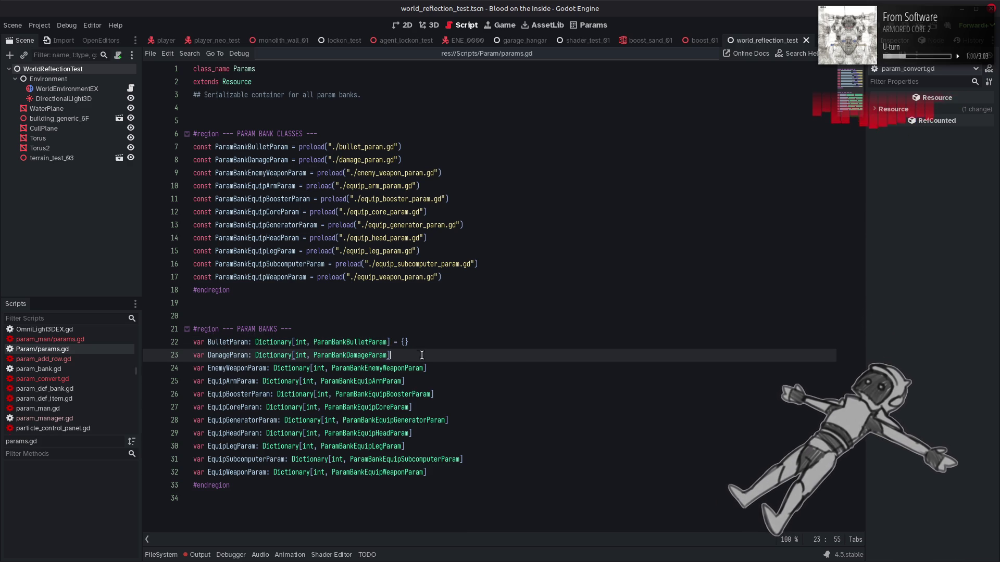
left_click(449, 368)
key("ctrl+v")
left_click(449, 381)
key("ctrl+v")
left_click(449, 395)
key("ctrl+v")
Paste ' = {}' onto the remaining bank lines, EquipCoreParam through EquipWeaponParam
left_click(446, 407)
key("ctrl+v")
left_click(462, 420)
key("ctrl+v")
left_click(460, 433)
key("ctrl+v")
left_click(459, 446)
key("ctrl+v")
left_click(461, 460)
key("ctrl+v")
left_click(461, 472)
key("ctrl+v")
Save params.gd and check the Output log for errors
left_click(496, 441)
key("ctrl+s")
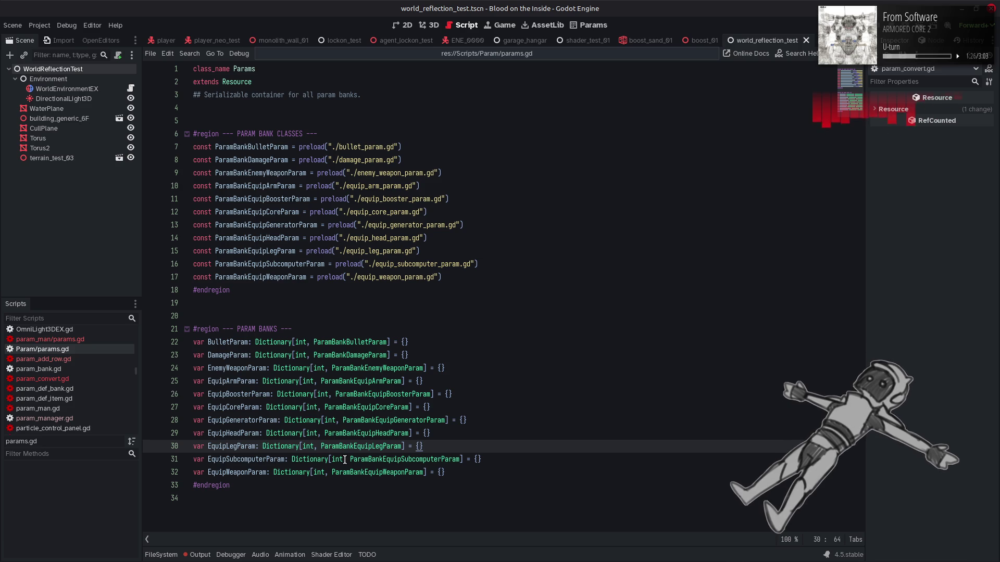
left_click(199, 554)
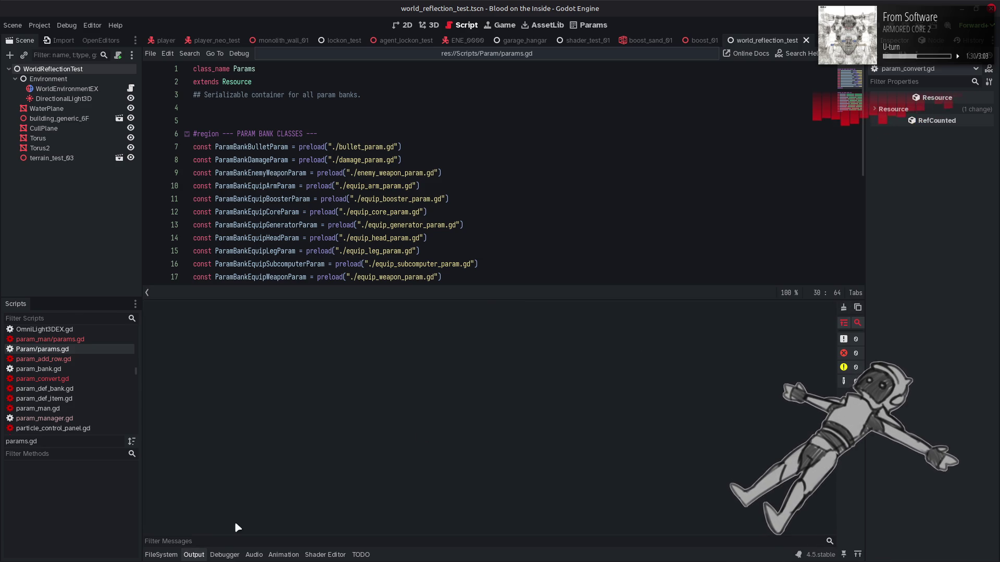
Hide the Output log and open the Param folder in the FileSystem dock
left_click(199, 554)
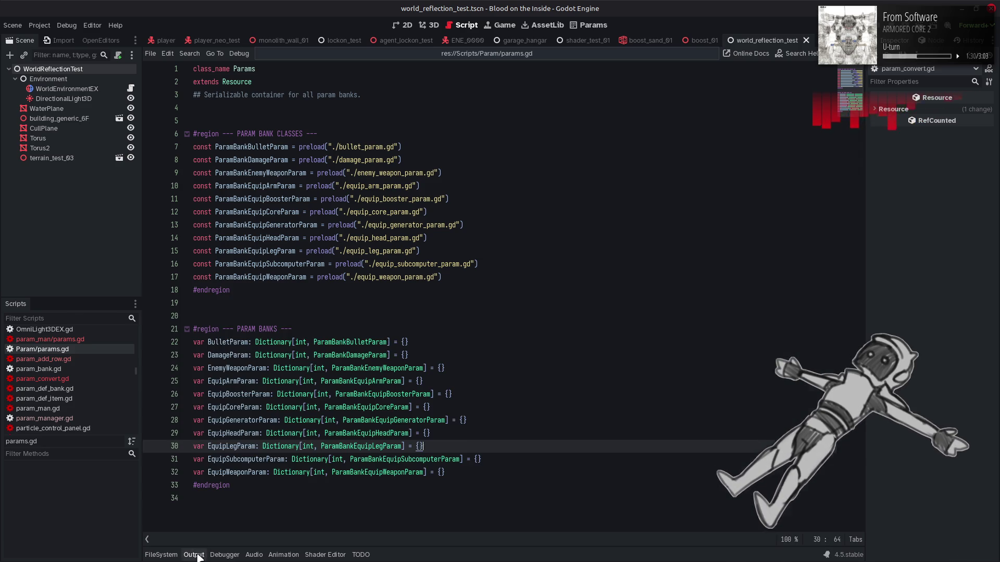
left_click(161, 555)
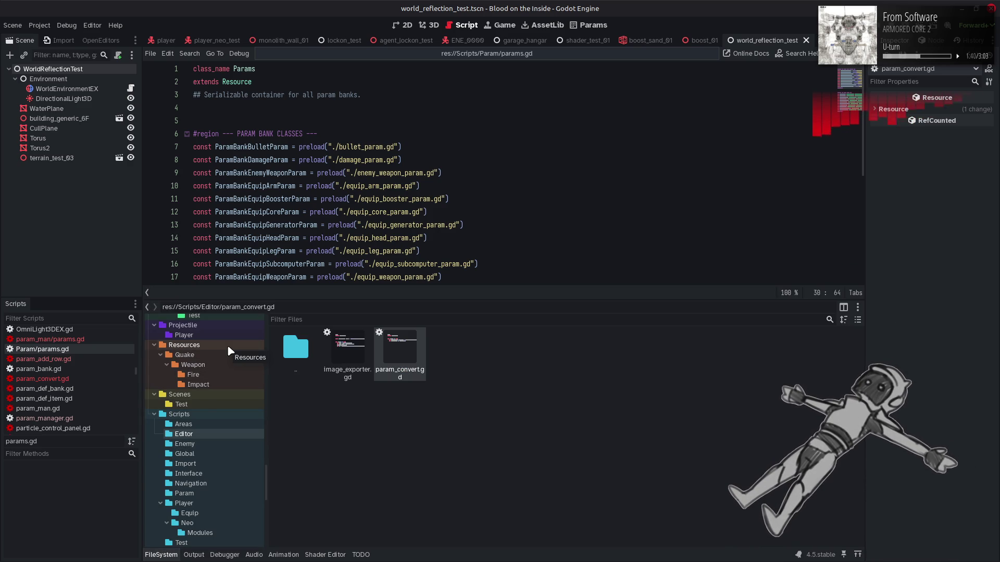
scroll(227, 345, "up", 5)
scroll(227, 345, "up", 6)
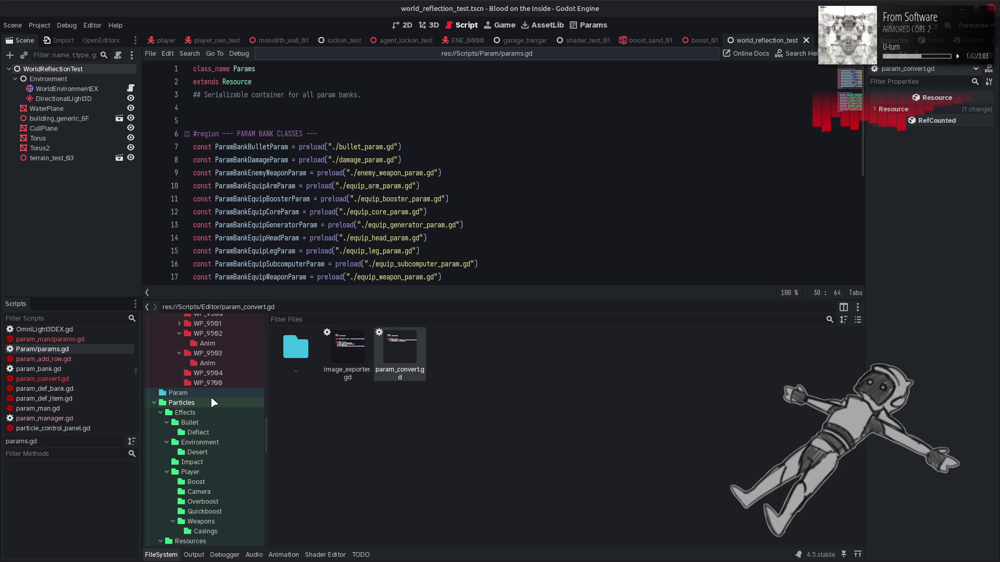
left_click(227, 394)
Create a new resource of the Params class inside the Param folder
right_click(636, 413)
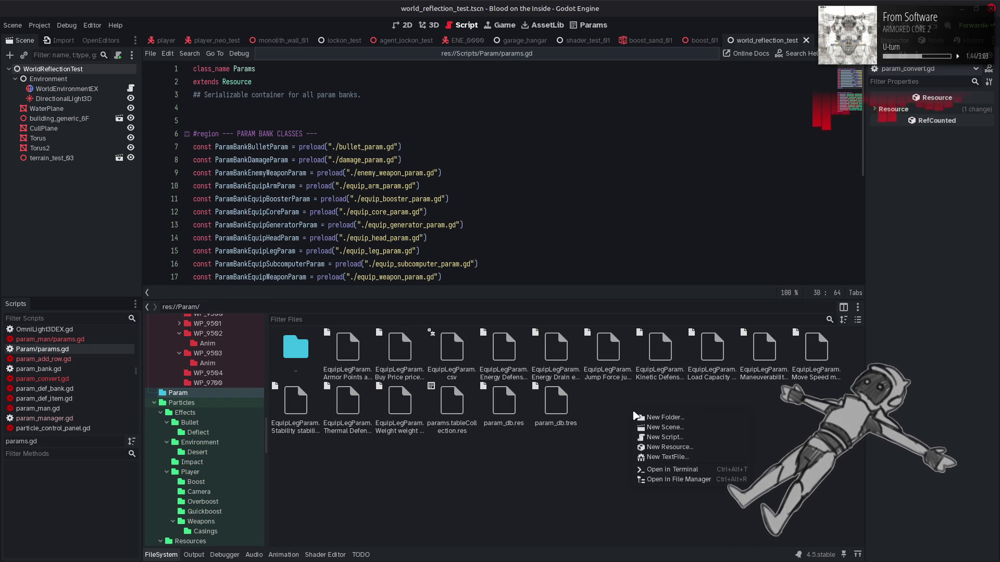
left_click(677, 446)
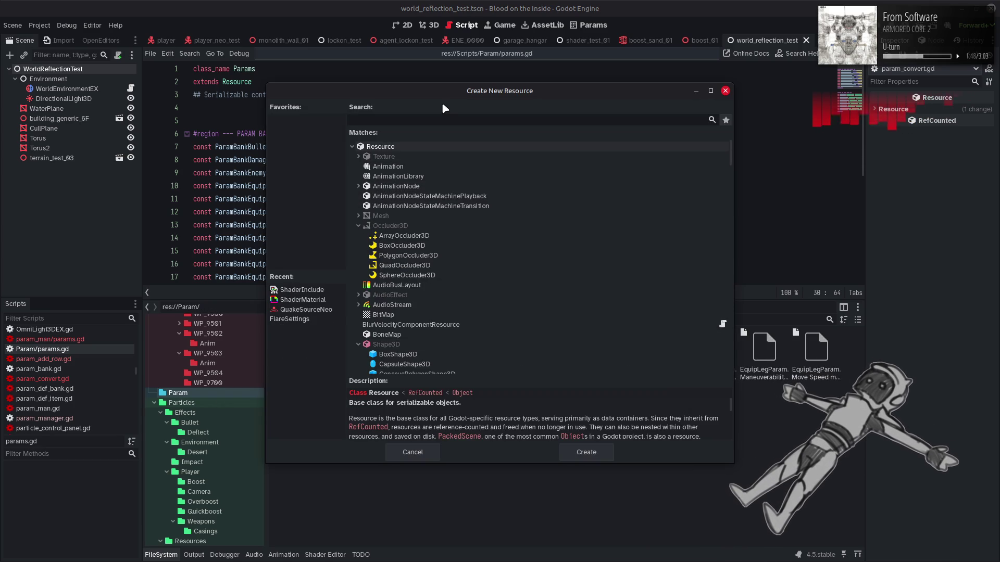
type("Params")
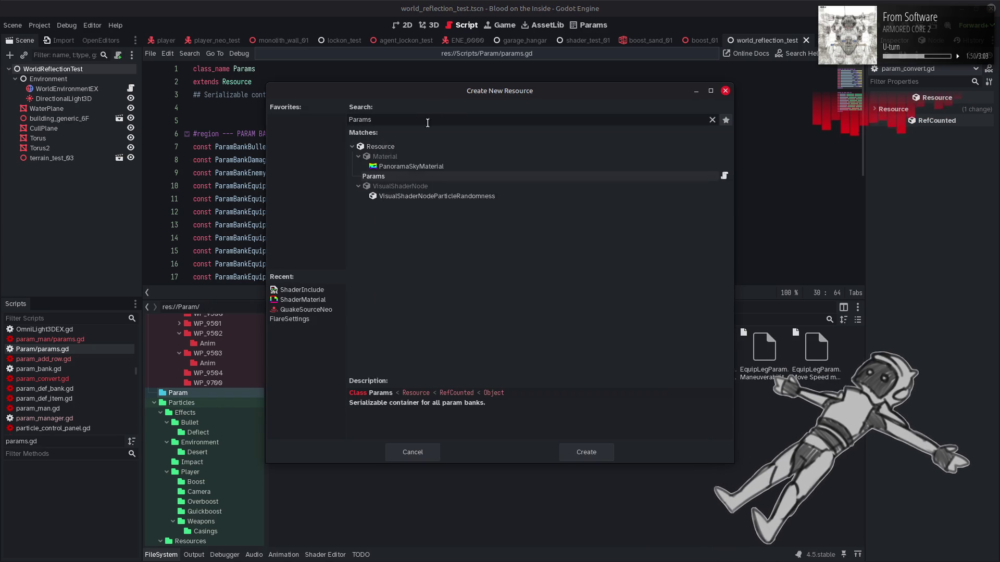
double_click(404, 177)
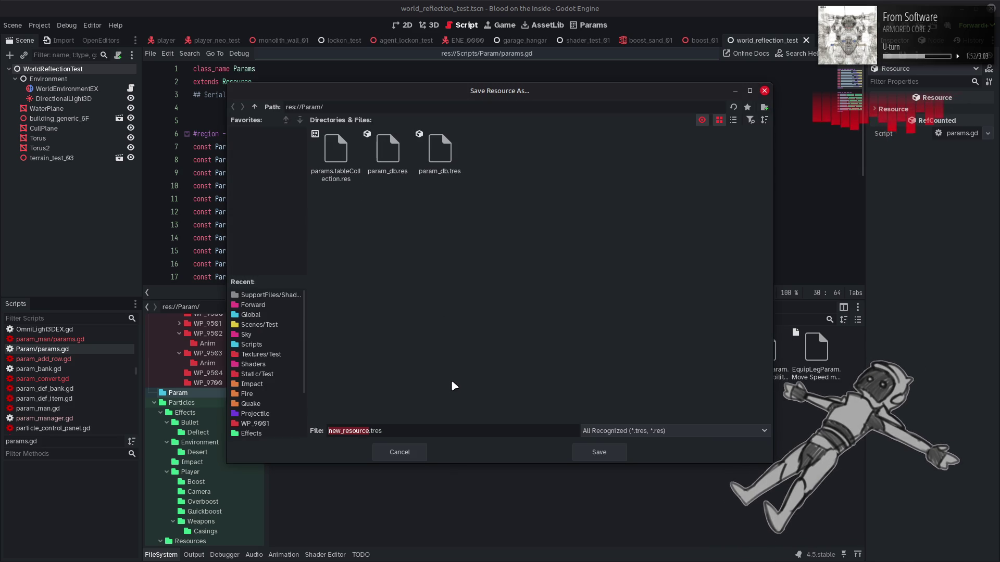
Name the new resource param_db_neo.tres and save it
left_click(391, 174)
left_click(440, 151)
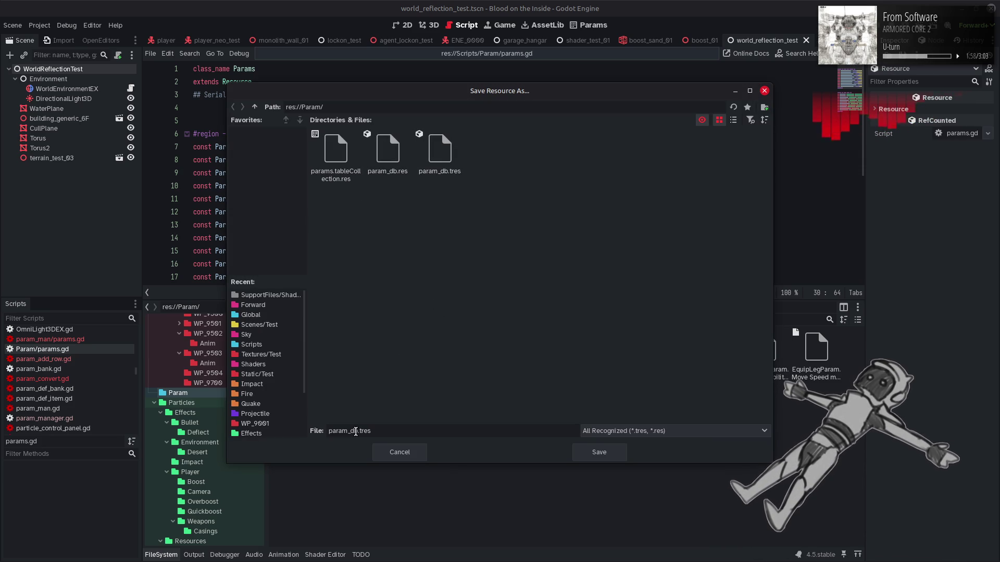
left_click(388, 153)
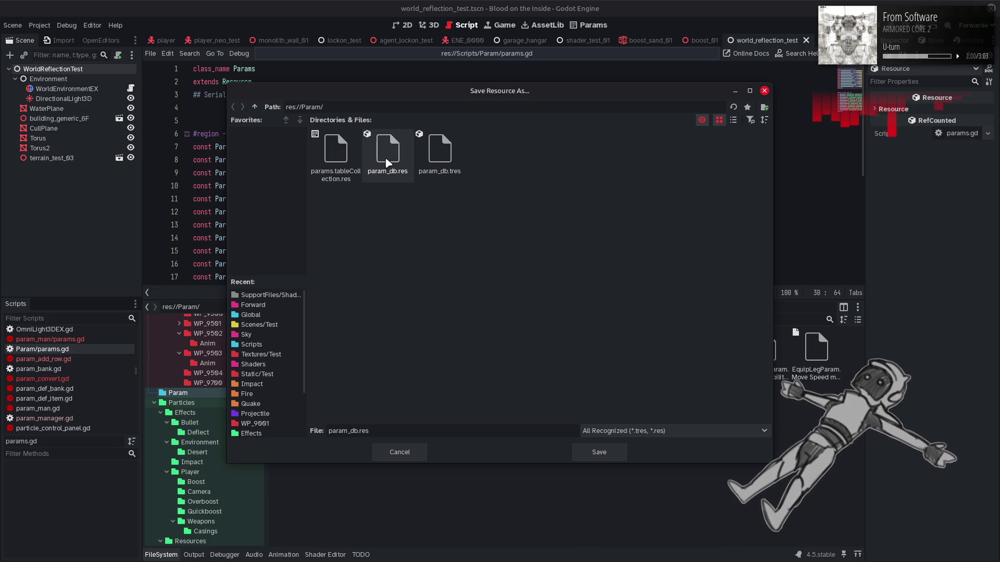
left_click(440, 153)
left_click(414, 359)
left_click(357, 431)
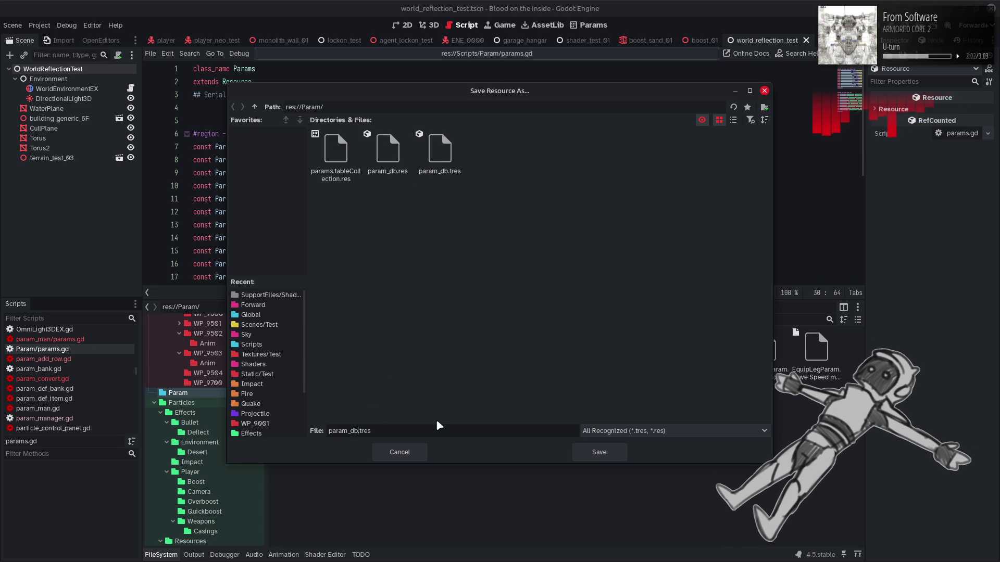
type("_neo")
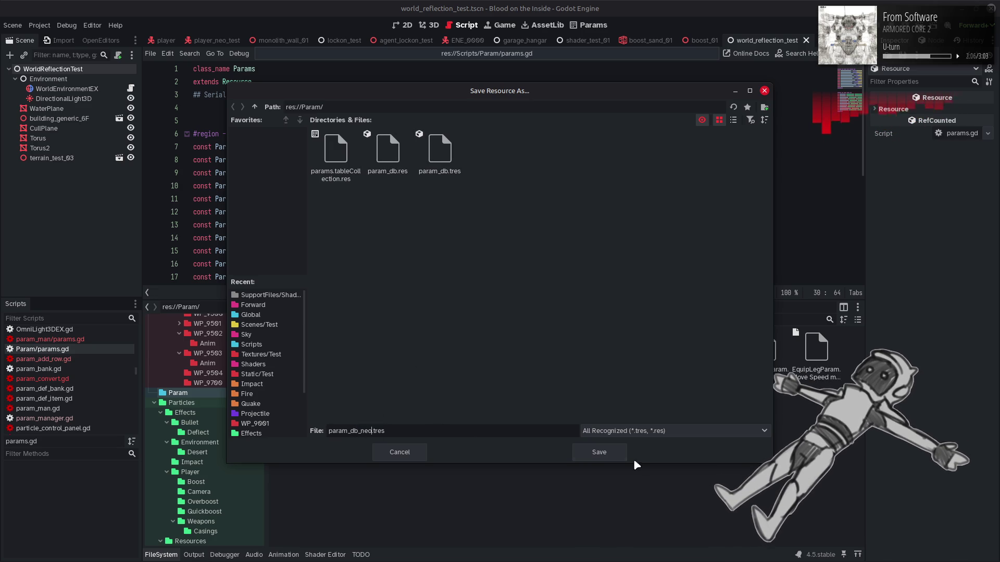
left_click(606, 457)
left_click(620, 409)
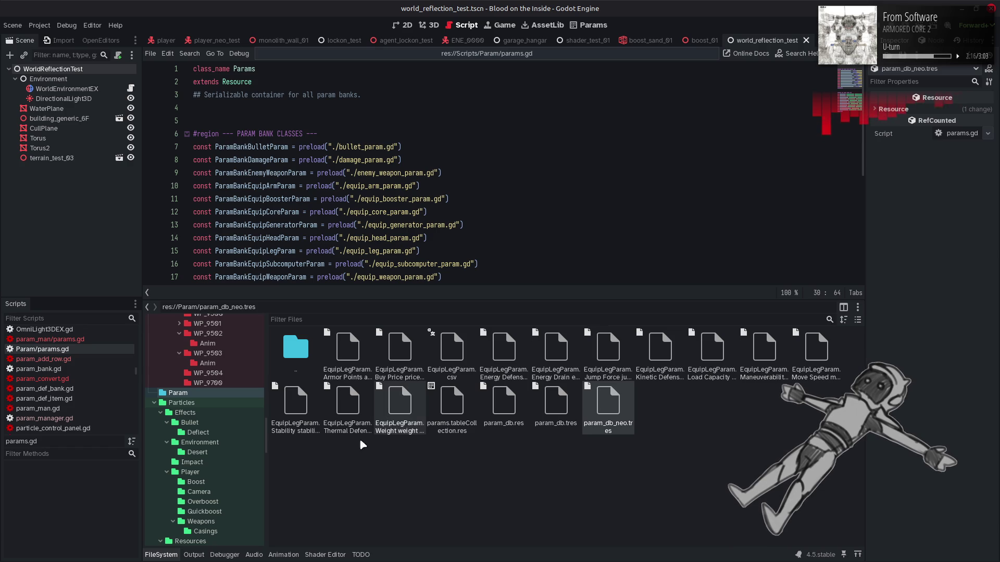
left_click(161, 554)
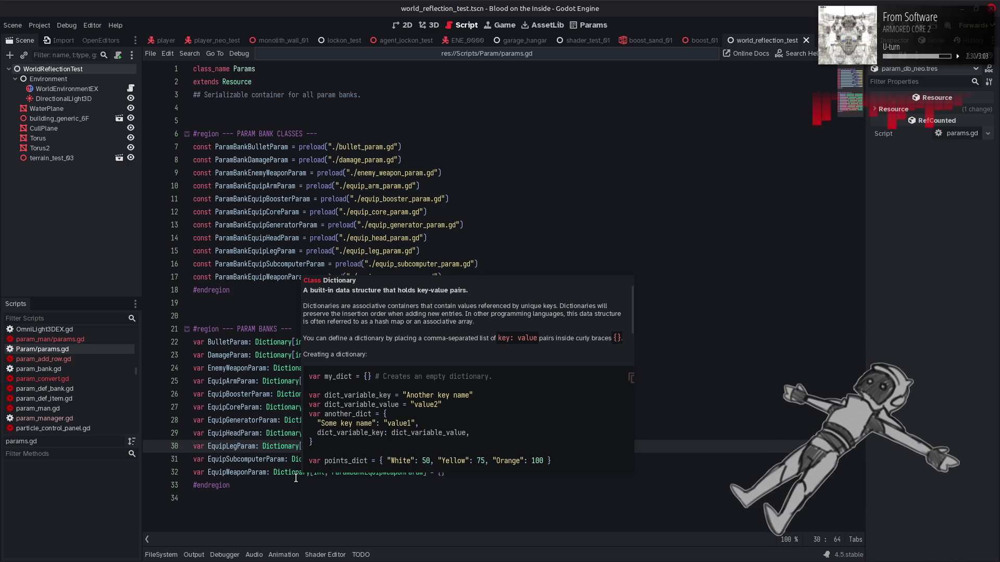
left_click(551, 464)
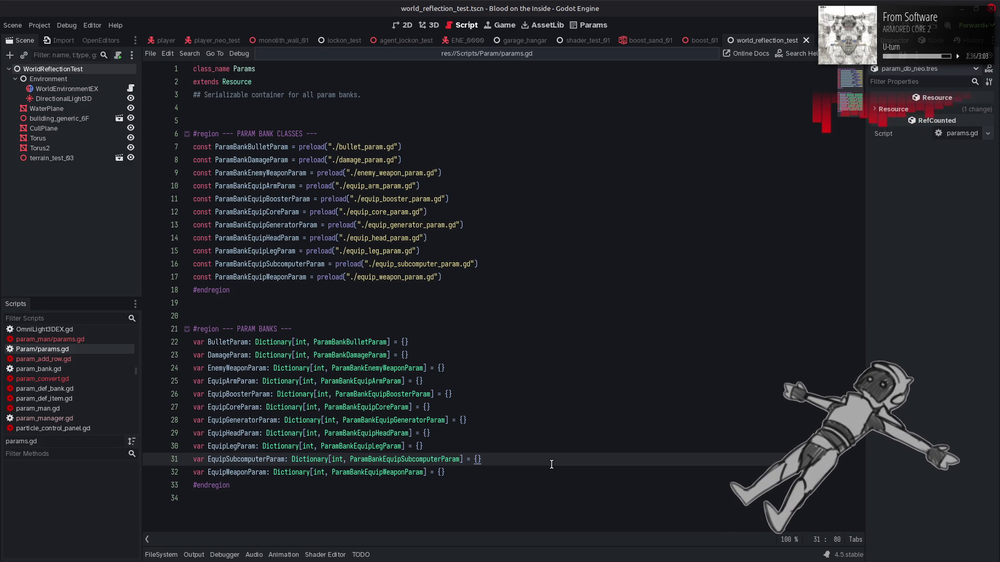
double_click(368, 344)
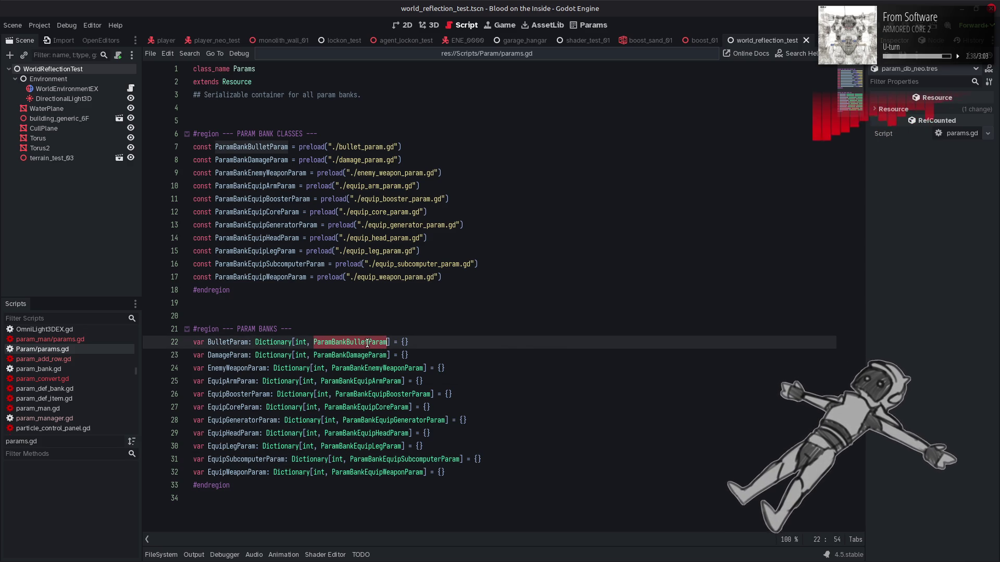
mouse_move(367, 343)
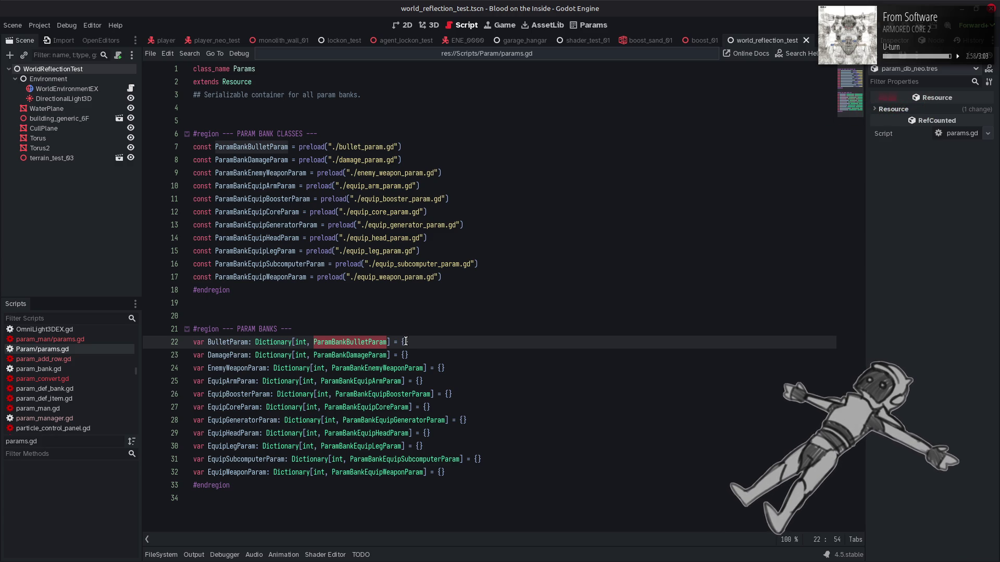
Make line 22 default to { 0 : ParamBankBulletParam.new() } and save params.gd
left_click(406, 341)
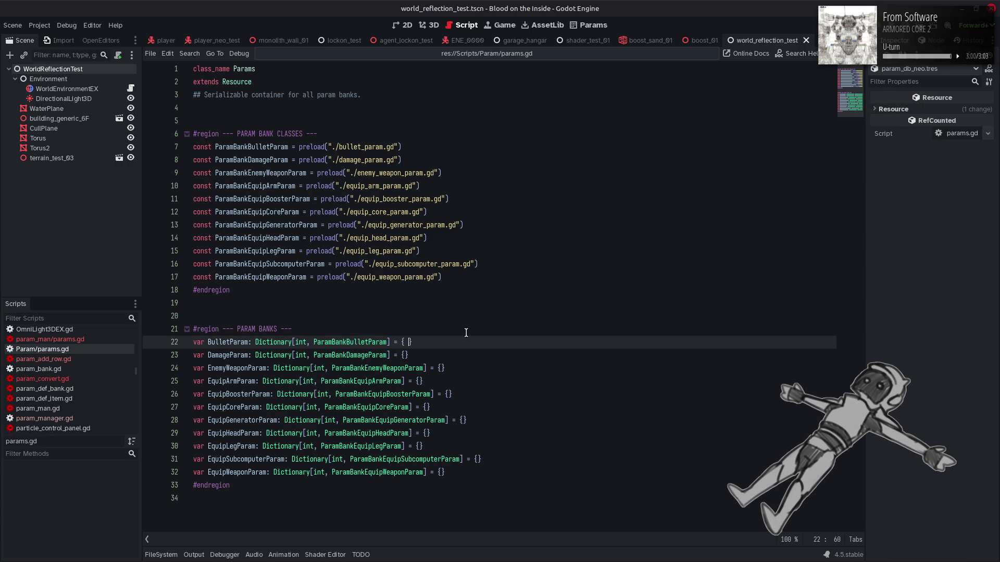
type("0 :  = {}")
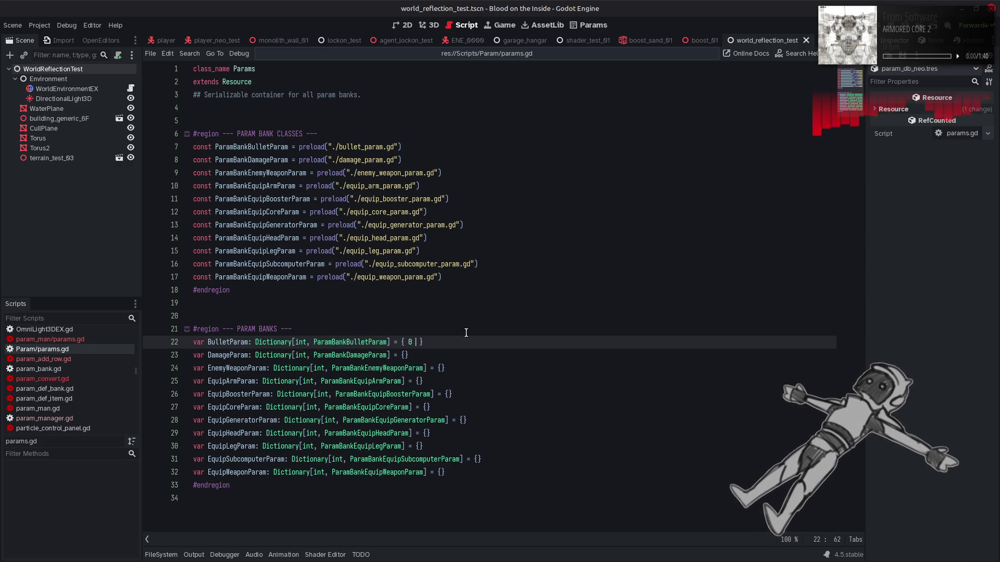
key("BackSpace")
key("BackSpace")
key("BackSpace")
type("ParamBankBulletParam.new")
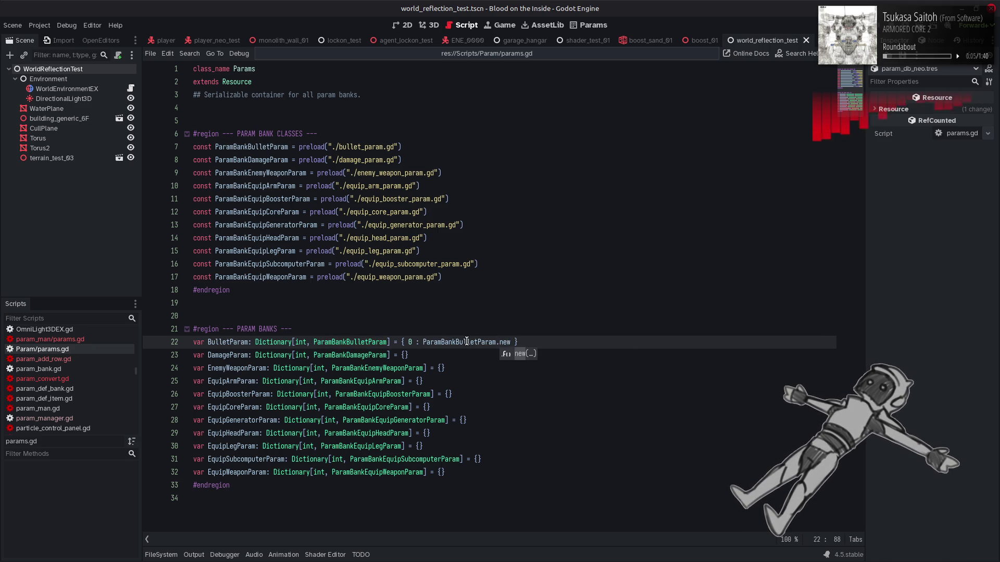
type("()")
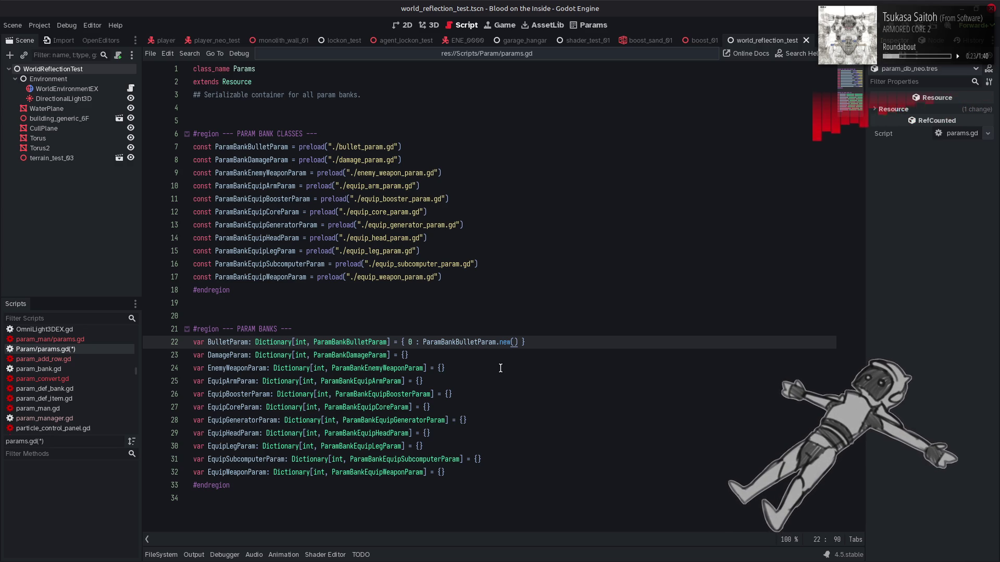
left_click(500, 368)
key("ctrl+s")
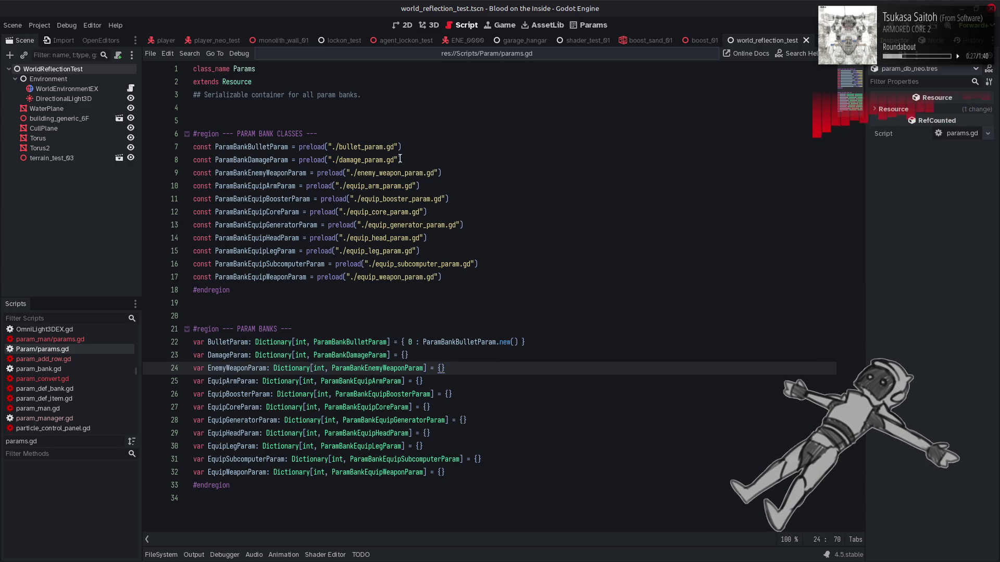
Look up where ParamBankBulletParam is defined
double_click(355, 343)
right_click(355, 345)
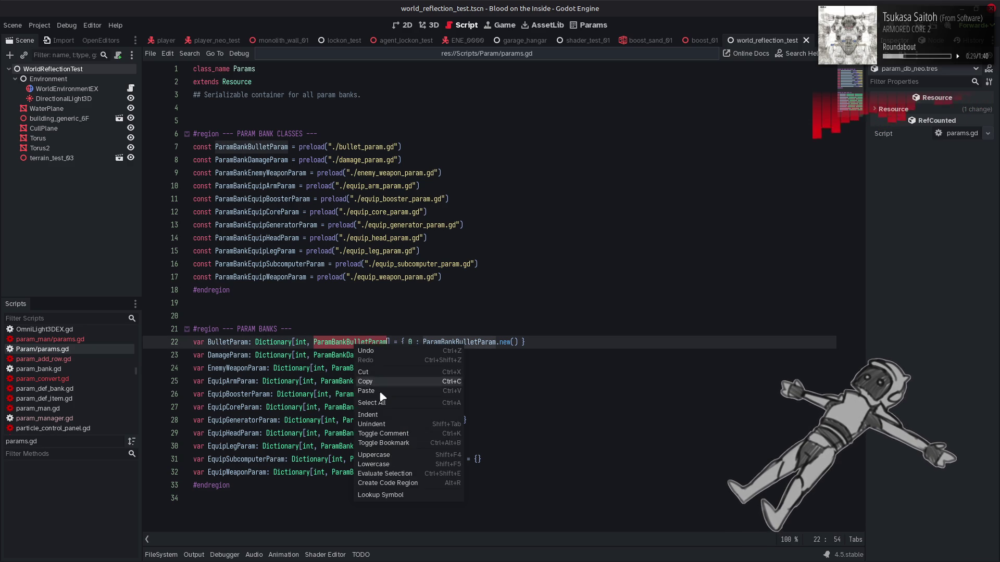
left_click(388, 496)
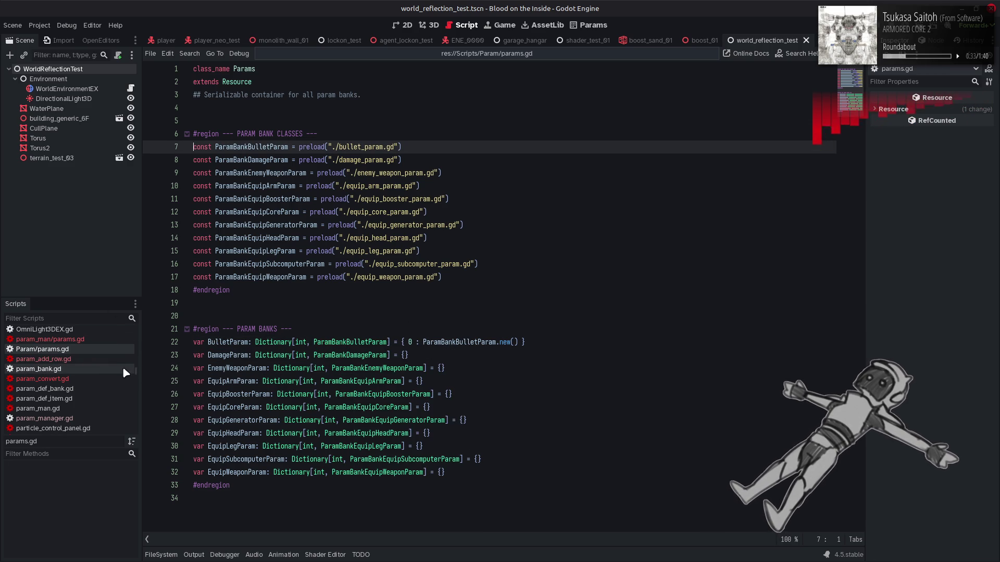
Open bullet_param.gd from the Scripts list and scroll through its ParamBankBulletParam param declarations
scroll(120, 371, "up", 10)
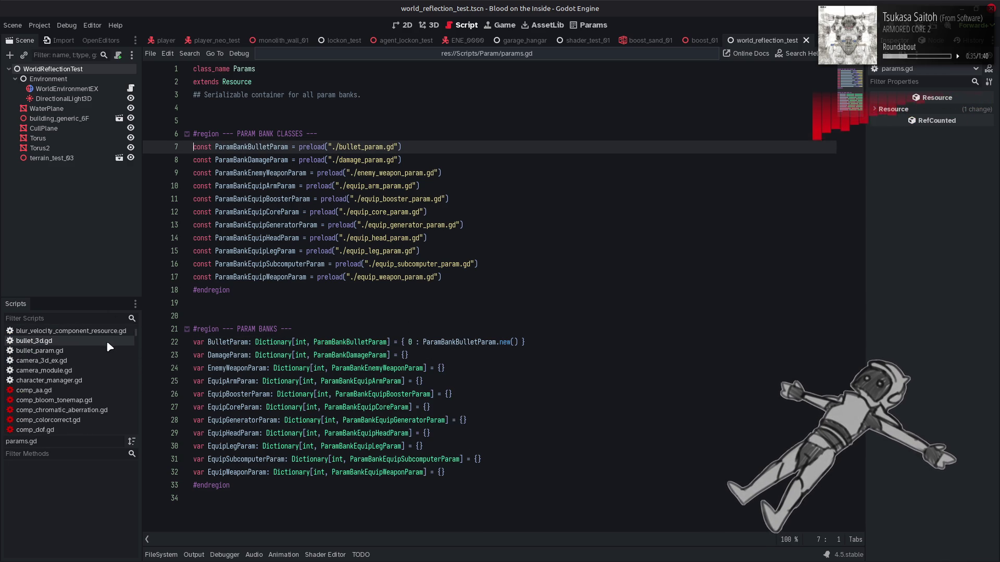
left_click(103, 351)
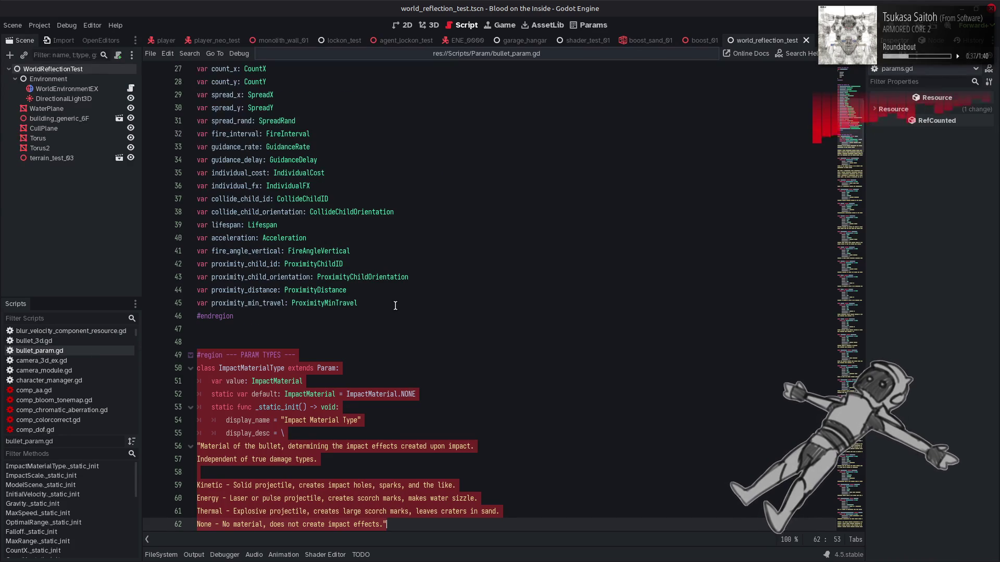
left_click(395, 306)
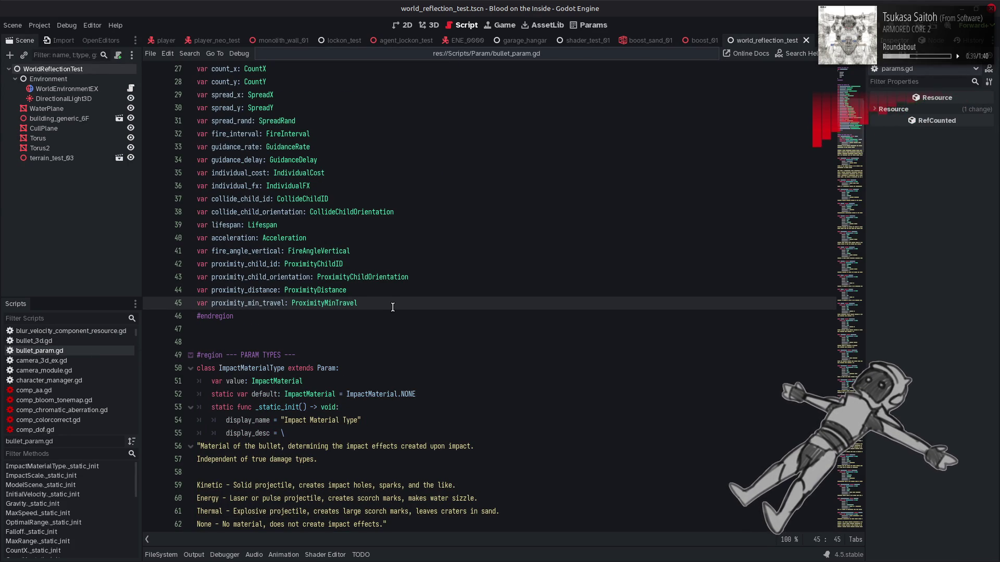
scroll(392, 307, "up", 6)
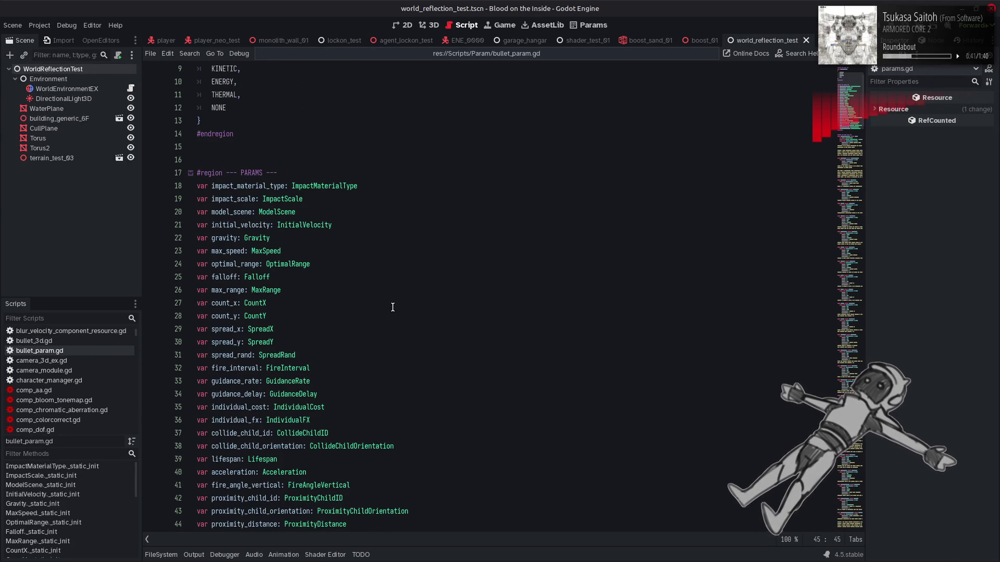
scroll(392, 307, "up", 3)
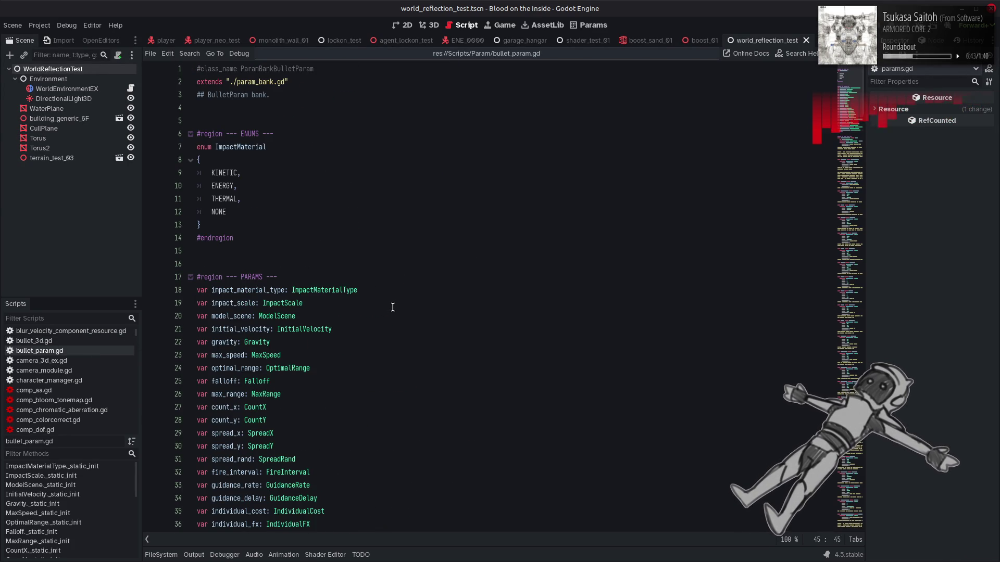
scroll(392, 307, "down", 8)
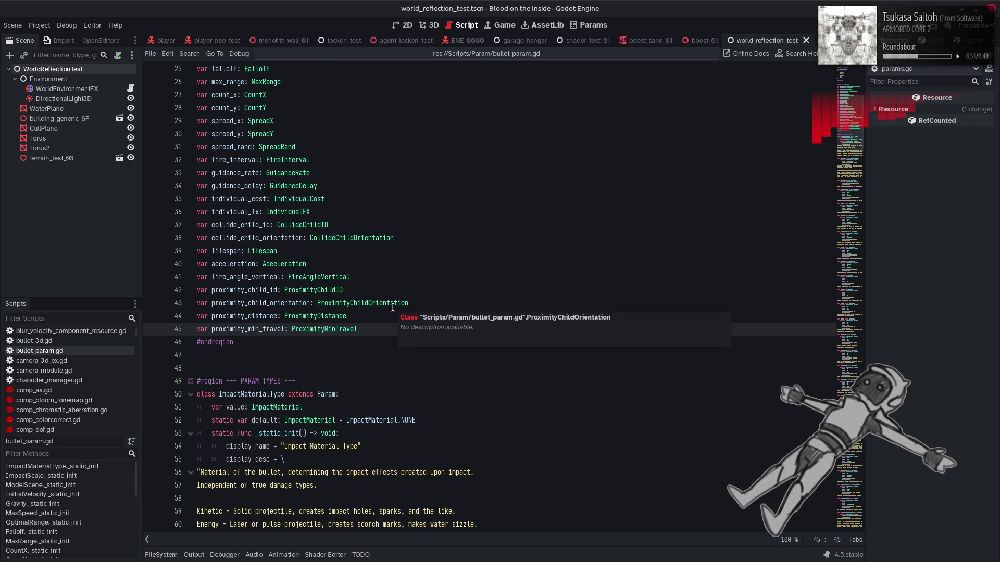
double_click(282, 433)
right_click(282, 433)
key("Escape")
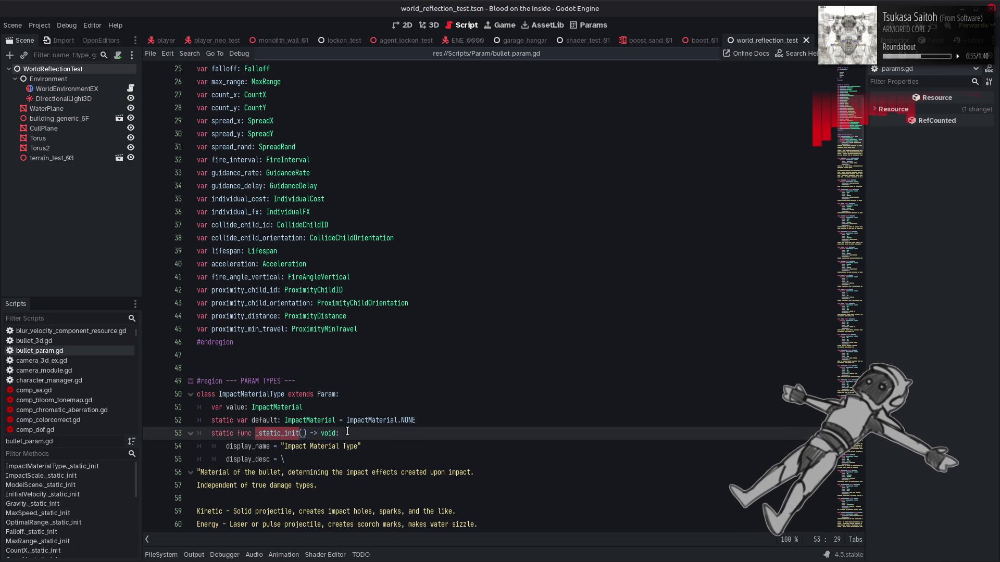
left_click(347, 432)
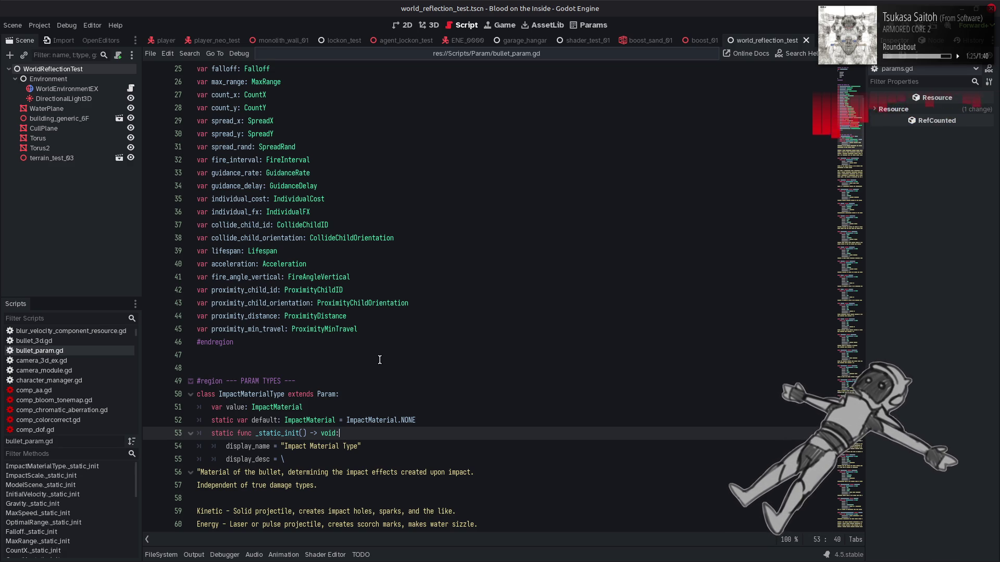
scroll(379, 360, "down", 8)
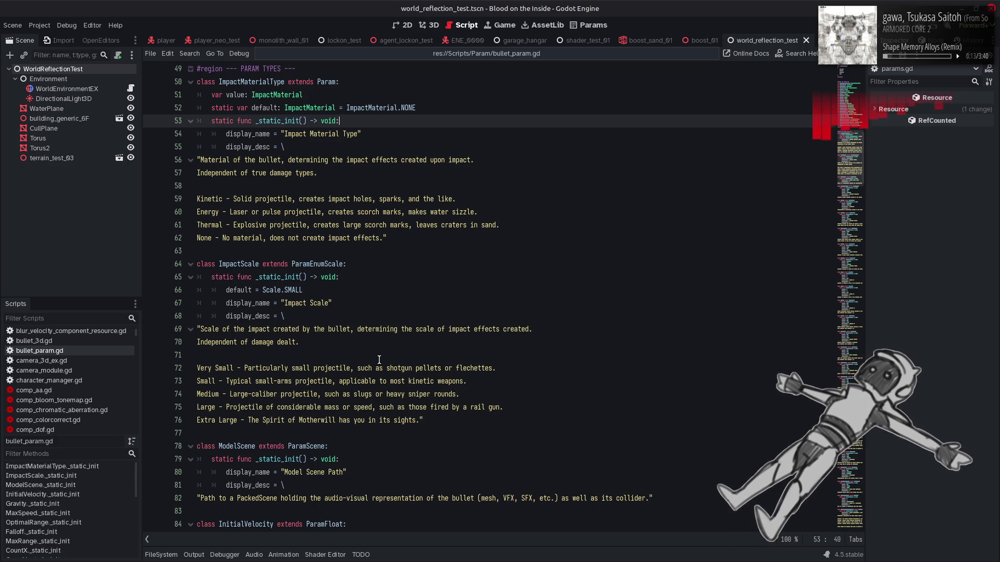
scroll(379, 360, "up", 8)
scroll(379, 360, "up", 4)
scroll(379, 359, "down", 5)
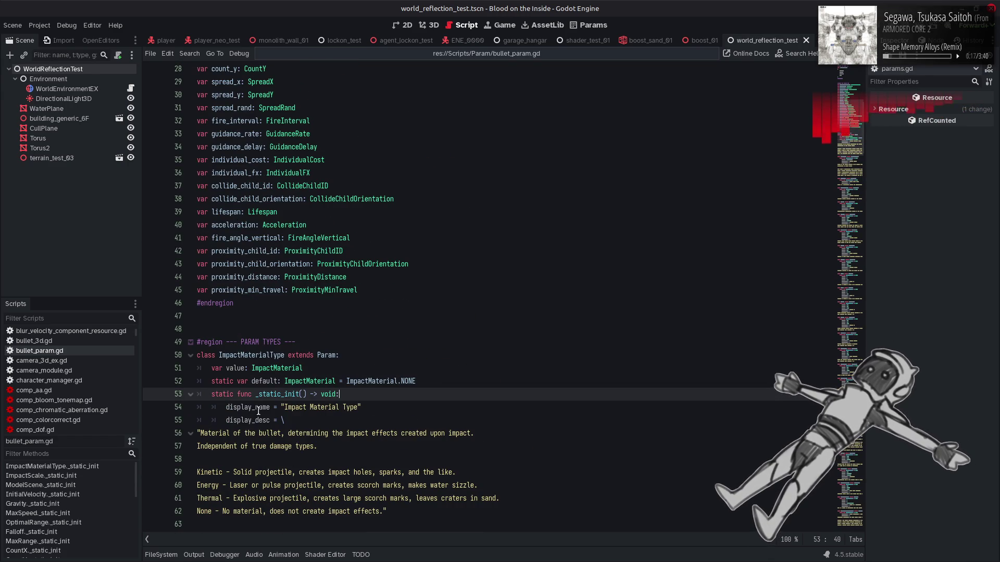
scroll(262, 391, "down", 1)
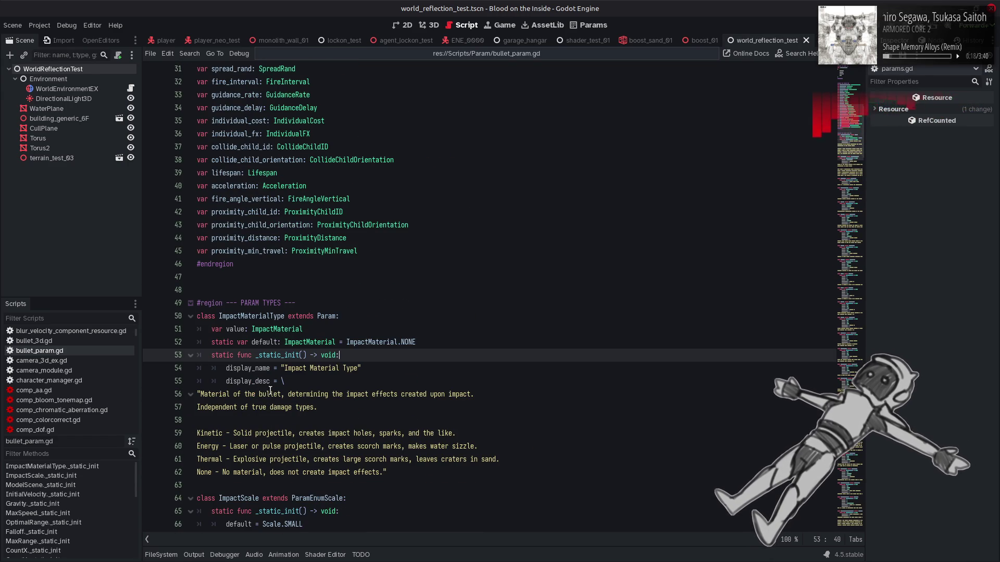
double_click(268, 344)
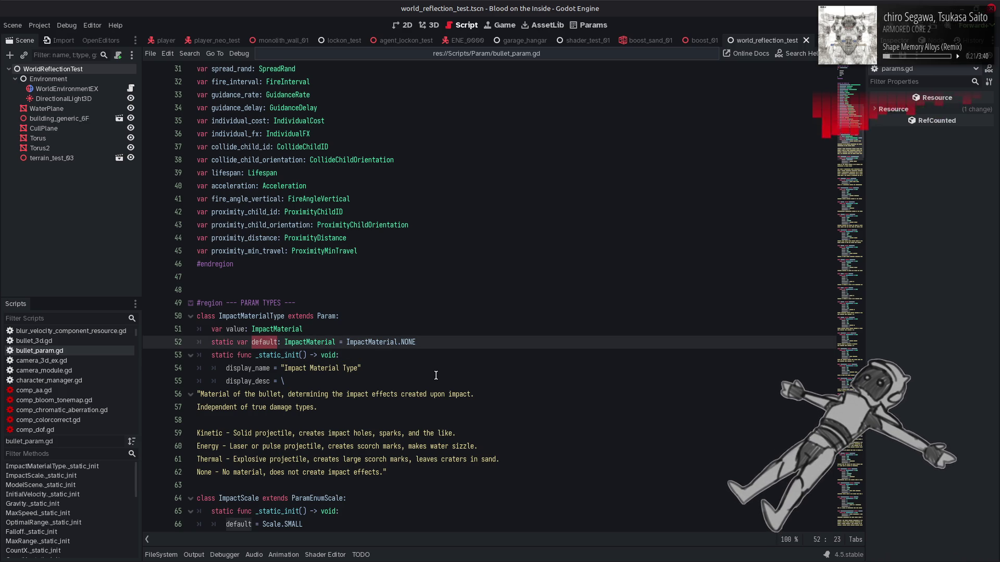
scroll(436, 375, "down", 2)
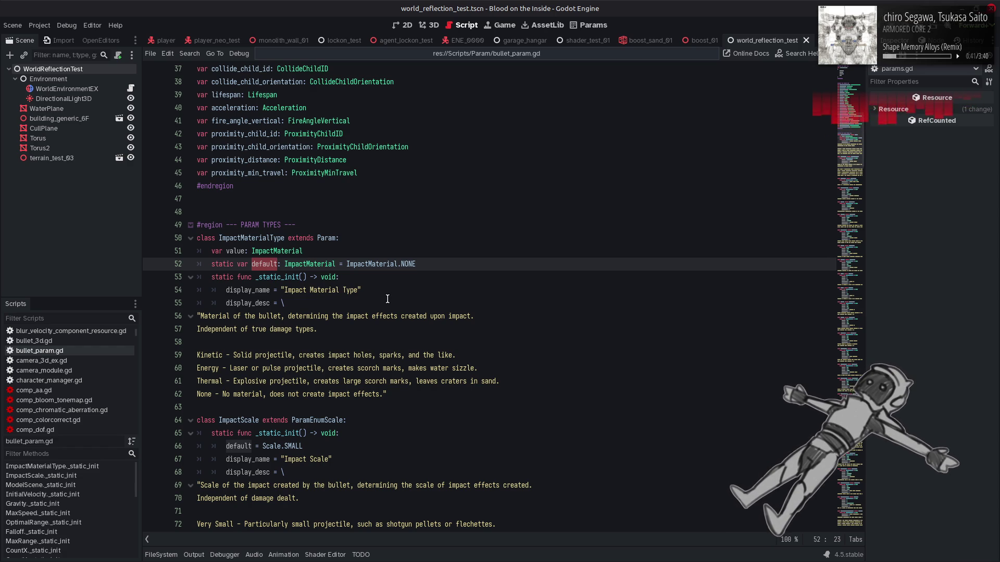
Add 'func _init() -> void:' with 'value = default' below ImpactMaterialType's value declaration
left_click(428, 264)
key("Return")
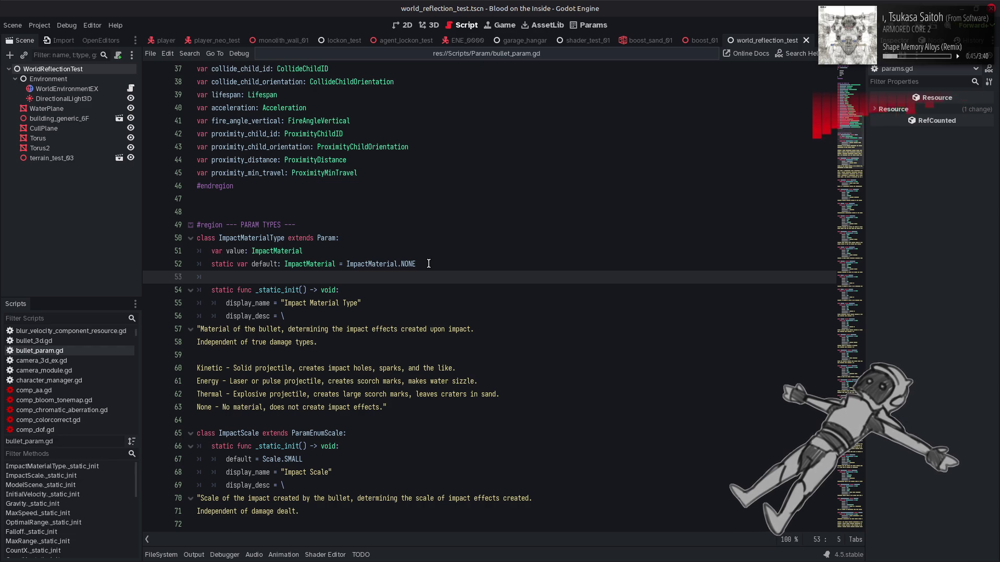
key("BackSpace")
key("BackSpace")
left_click(372, 252)
key("Return")
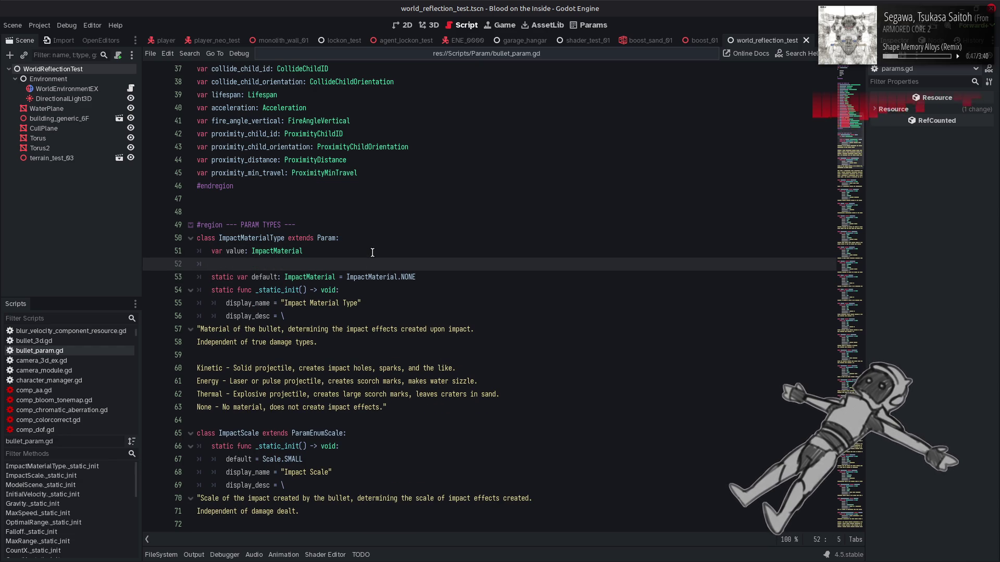
type("func _in")
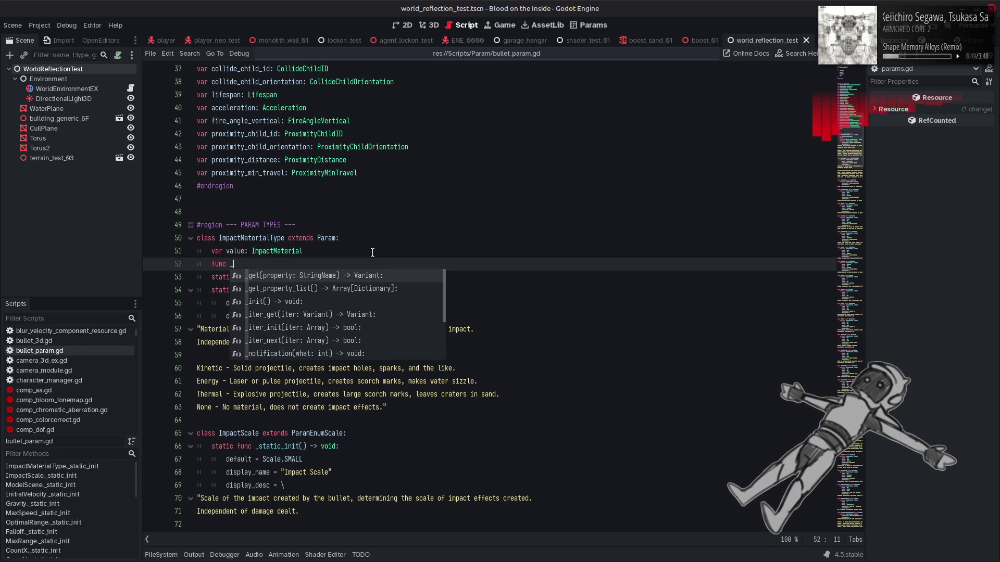
key("Return")
key("Return")
type("v")
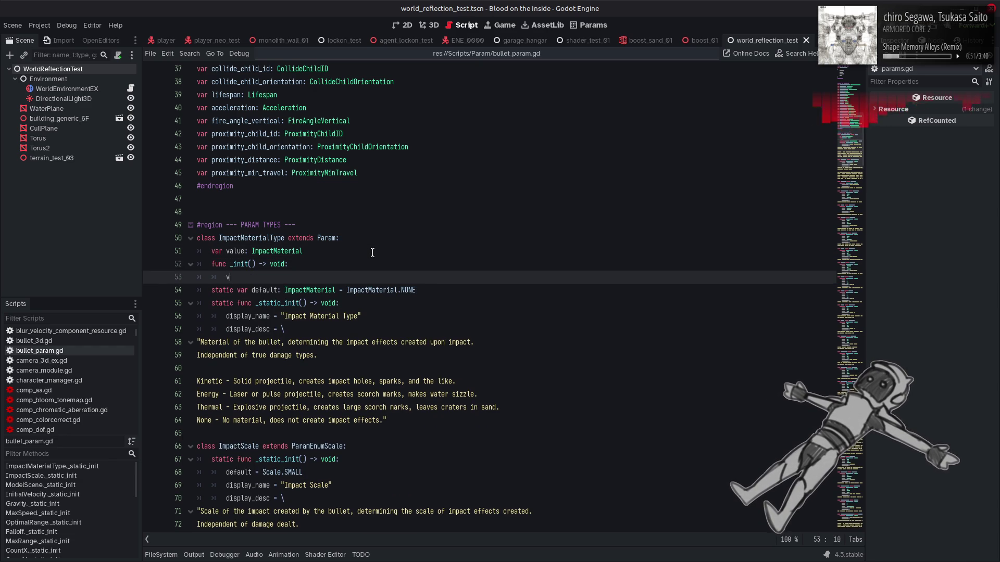
type("alue = default")
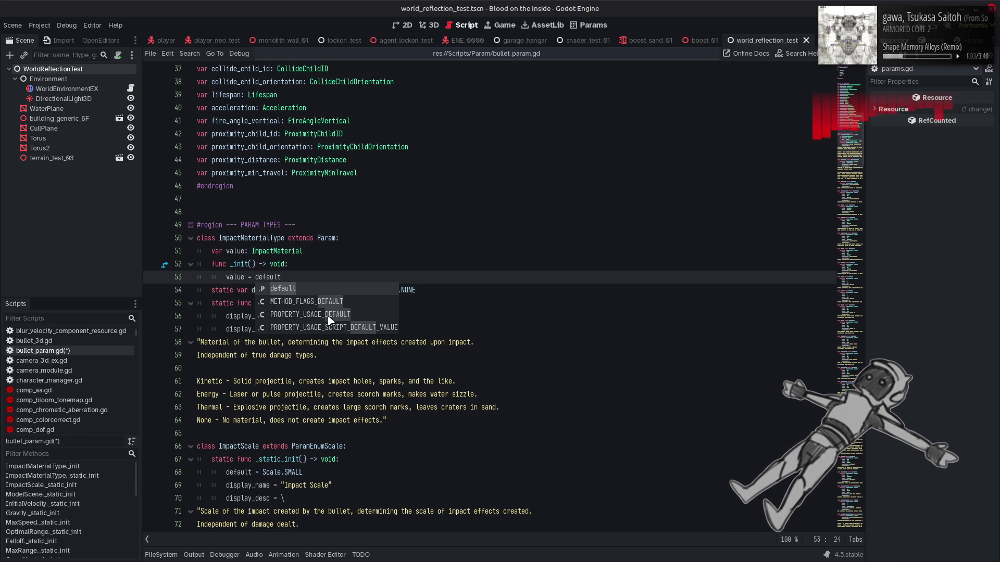
left_click(334, 248)
key("F1")
type("PRO")
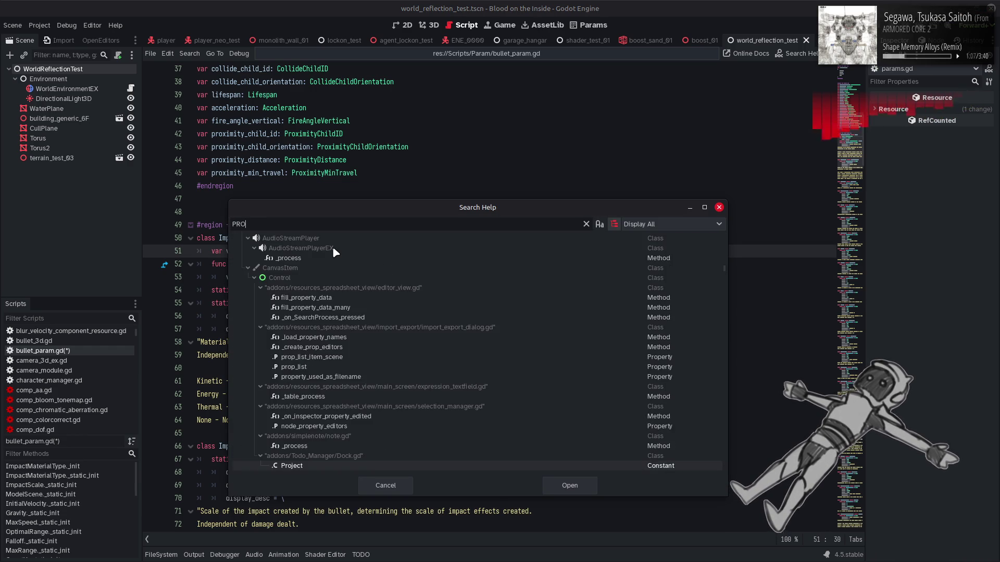
type("PERTY")
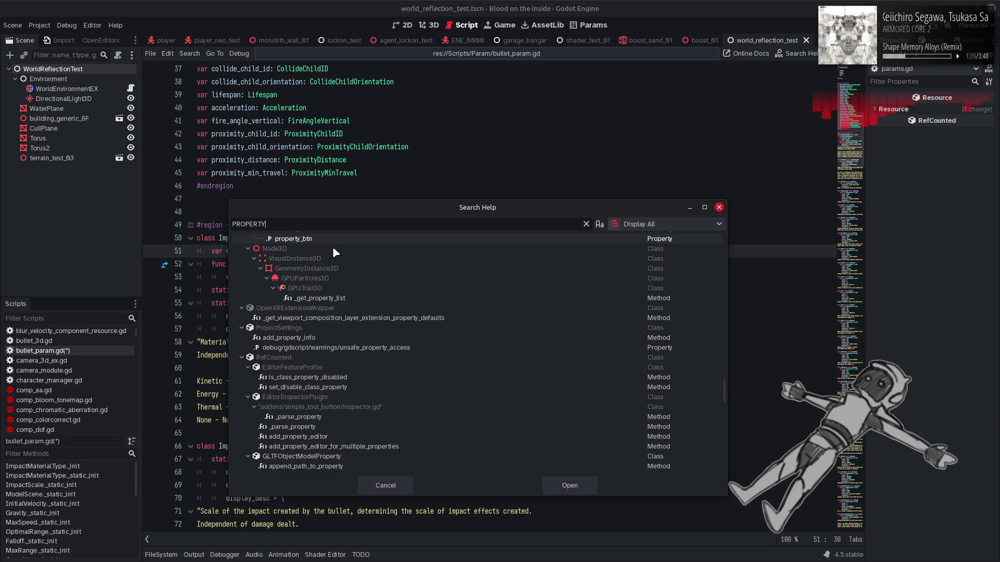
type("_USAGE")
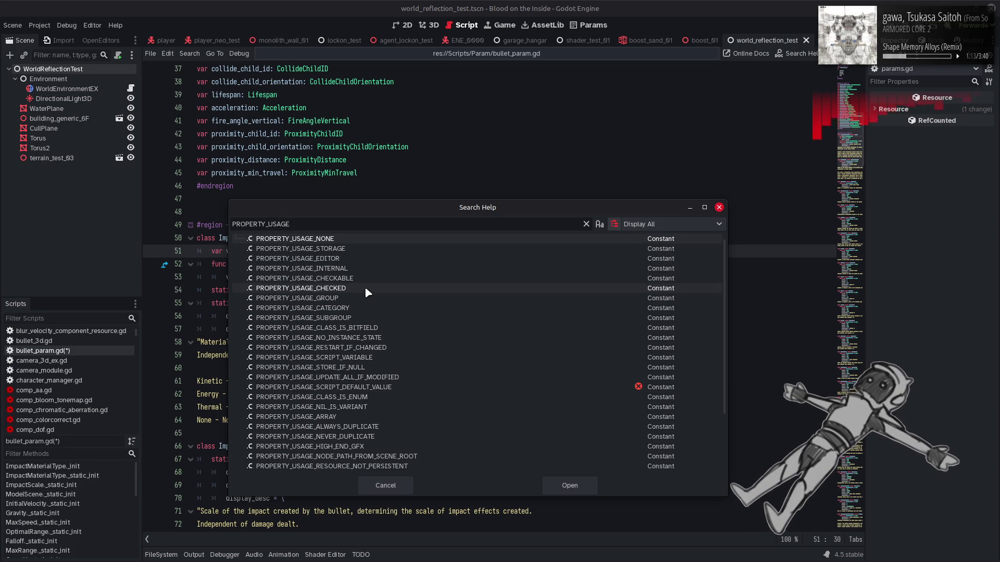
double_click(350, 237)
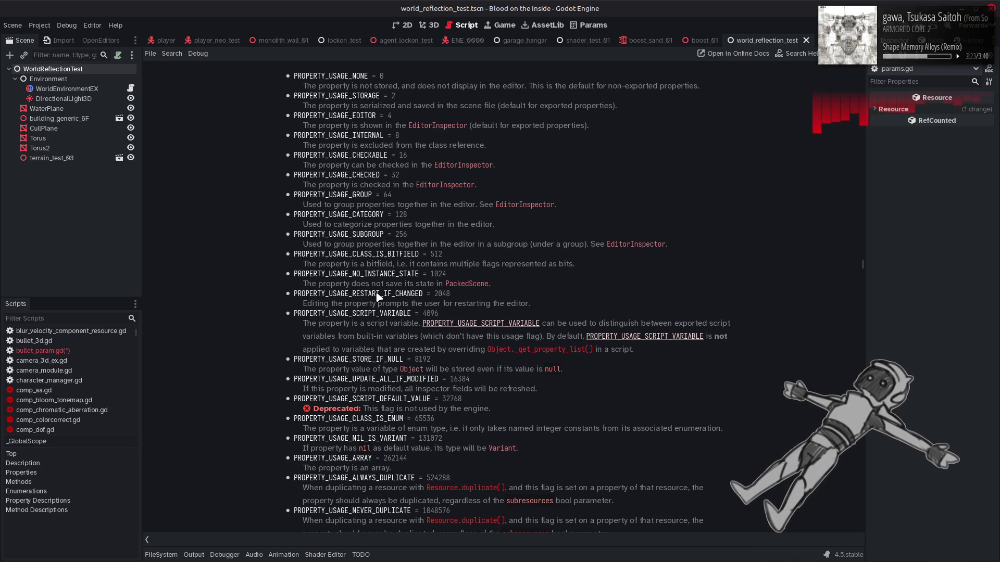
scroll(376, 294, "down", 3)
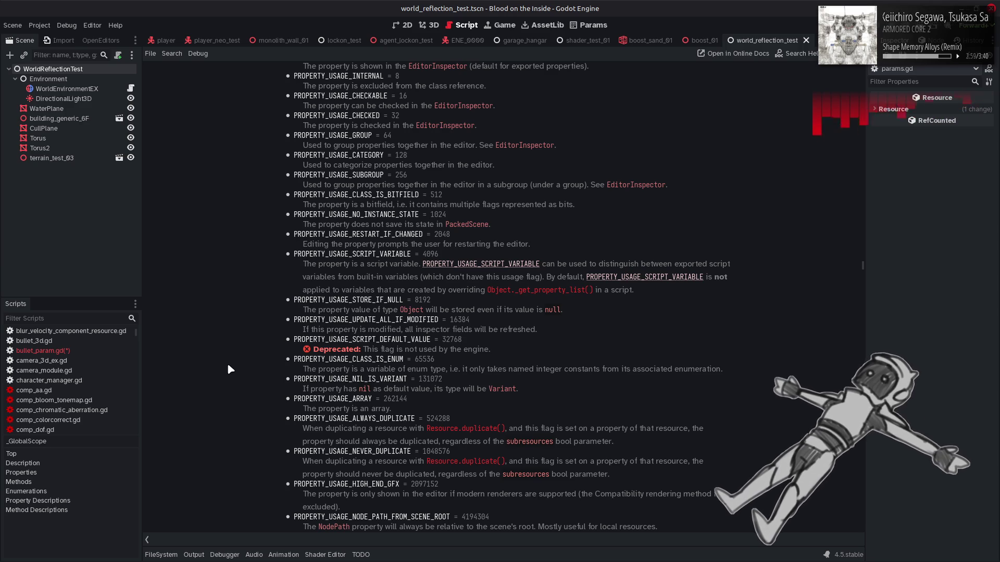
scroll(231, 365, "down", 3)
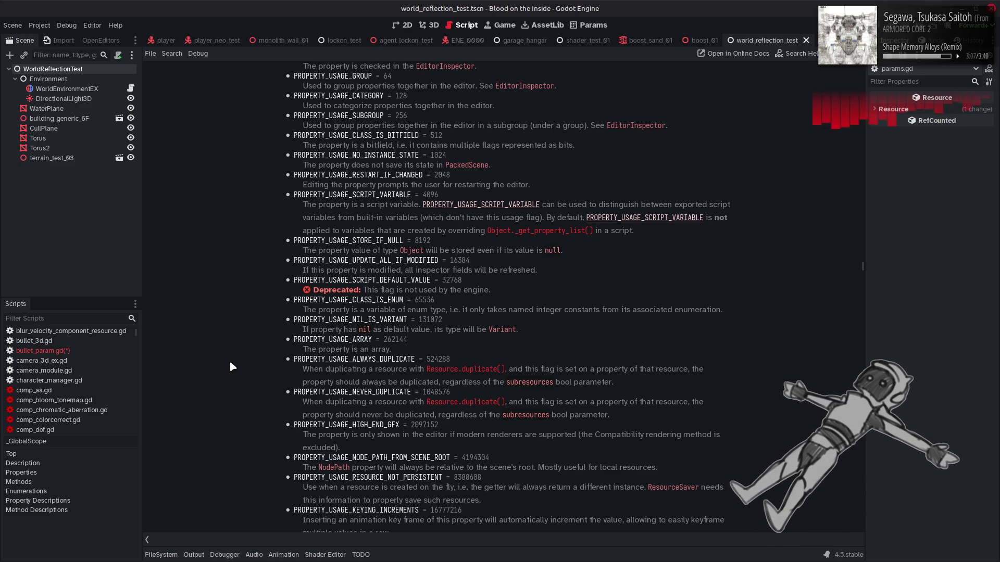
scroll(232, 370, "down", 3)
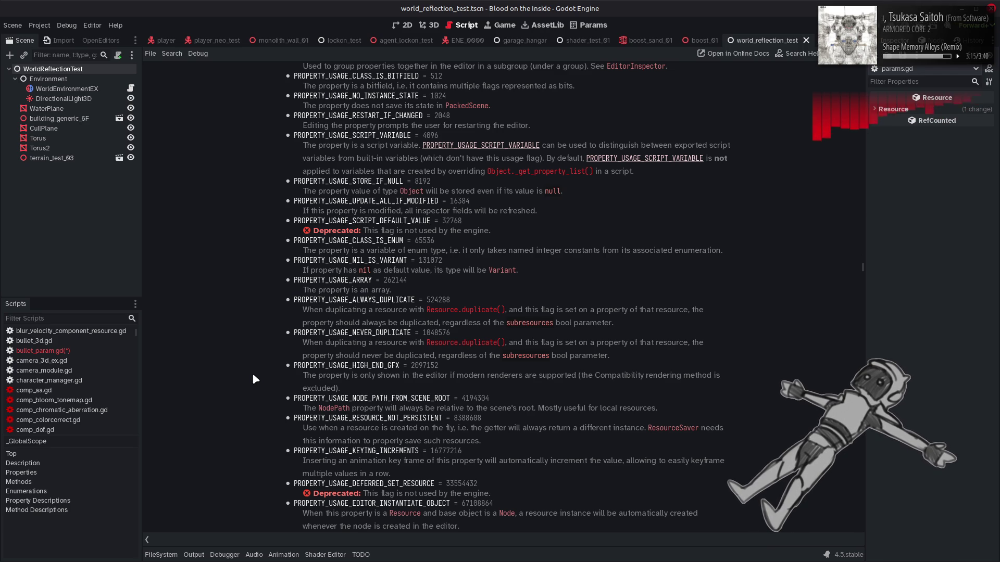
scroll(254, 379, "down", 3)
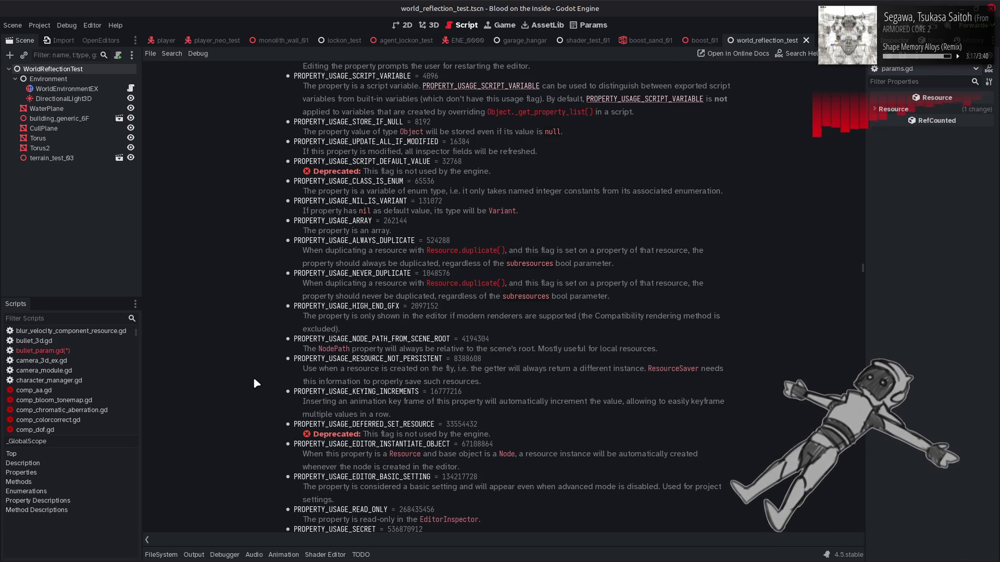
scroll(254, 380, "down", 3)
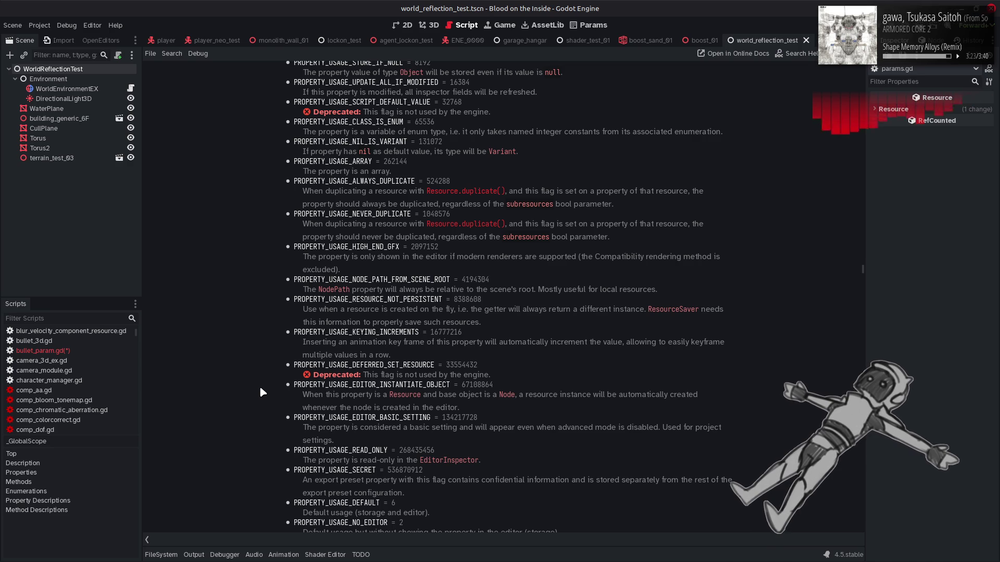
scroll(260, 388, "down", 3)
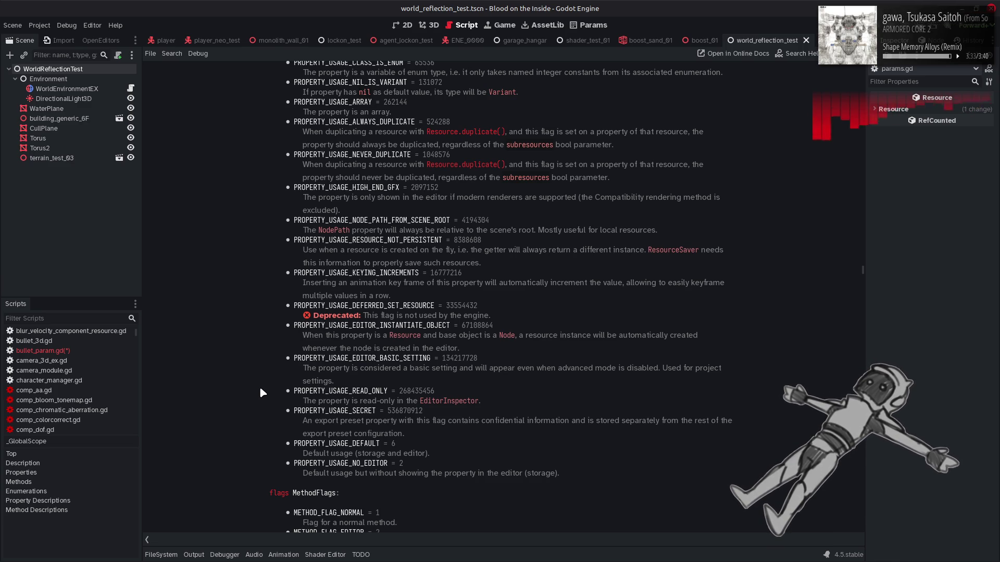
scroll(261, 388, "up", 15)
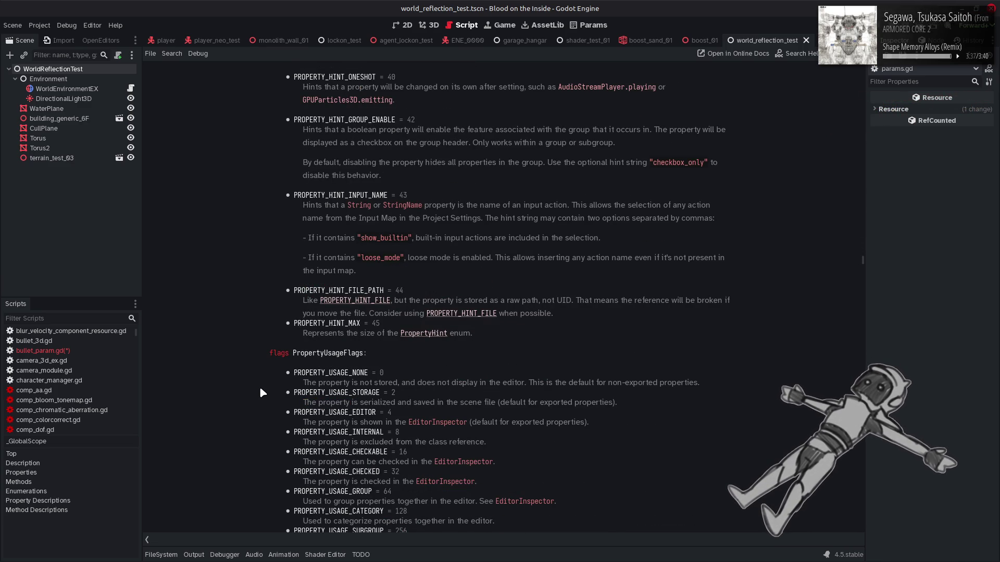
scroll(261, 390, "down", 15)
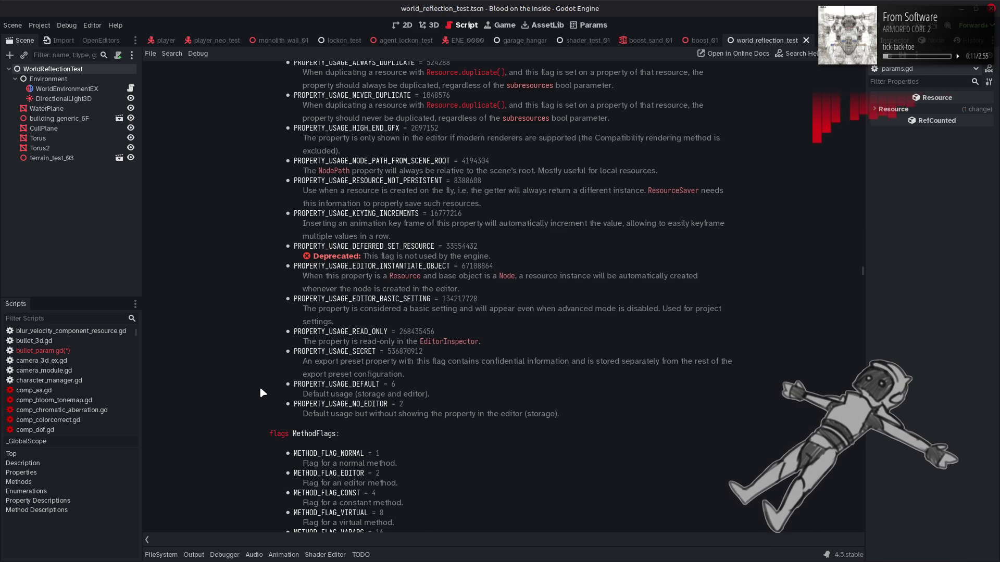
scroll(260, 388, "down", 3)
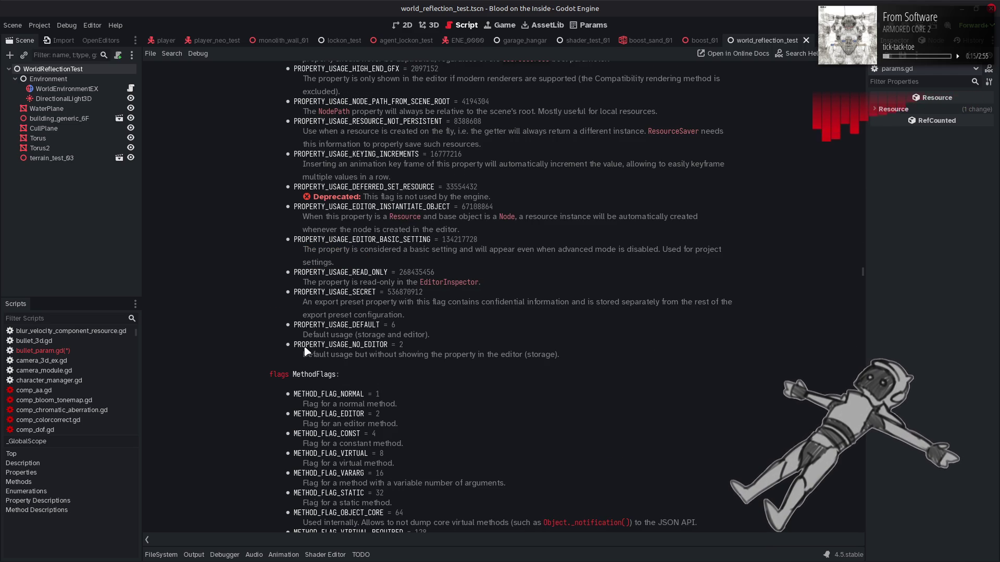
scroll(306, 352, "down", 3)
scroll(307, 352, "down", 3)
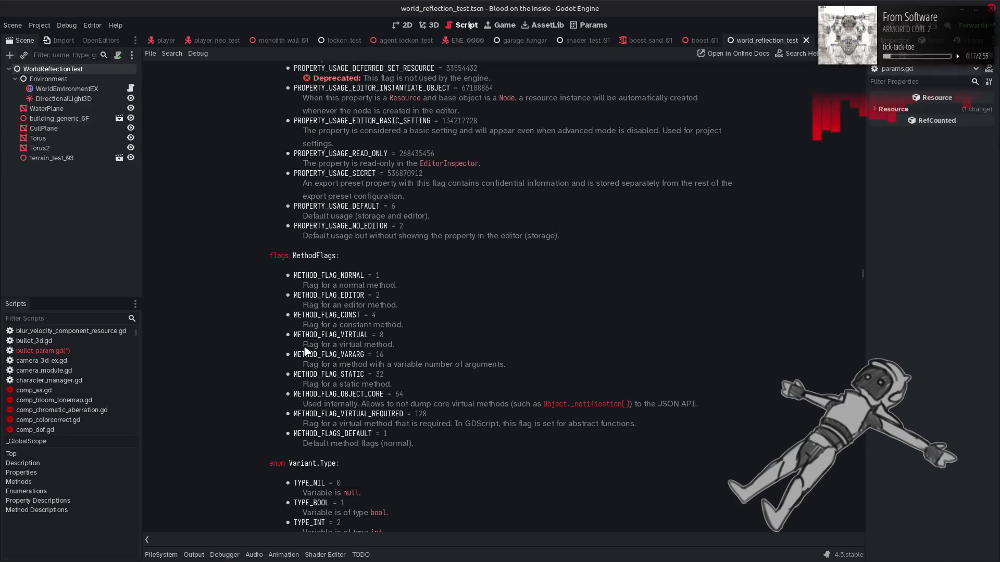
scroll(306, 352, "down", 3)
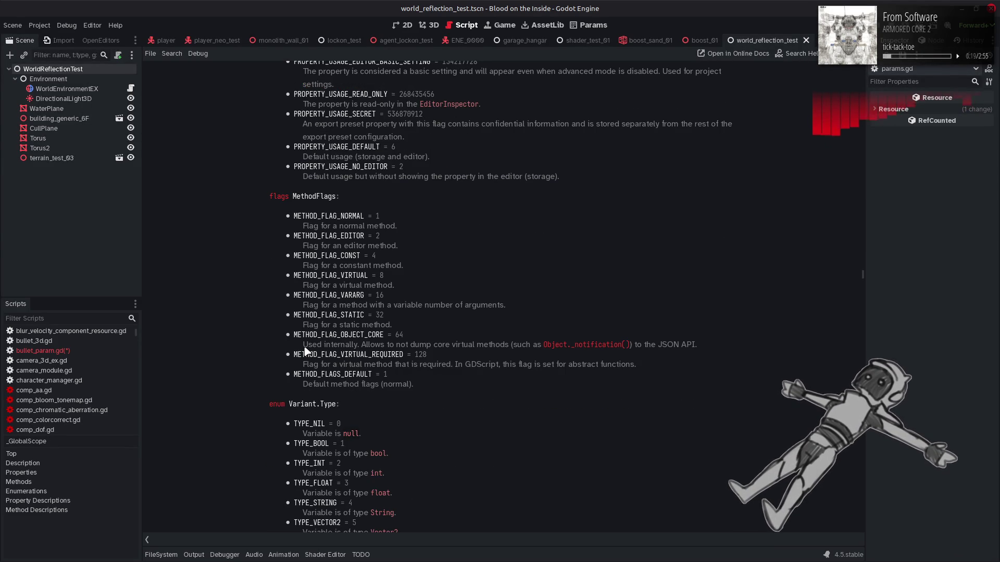
scroll(306, 352, "down", 12)
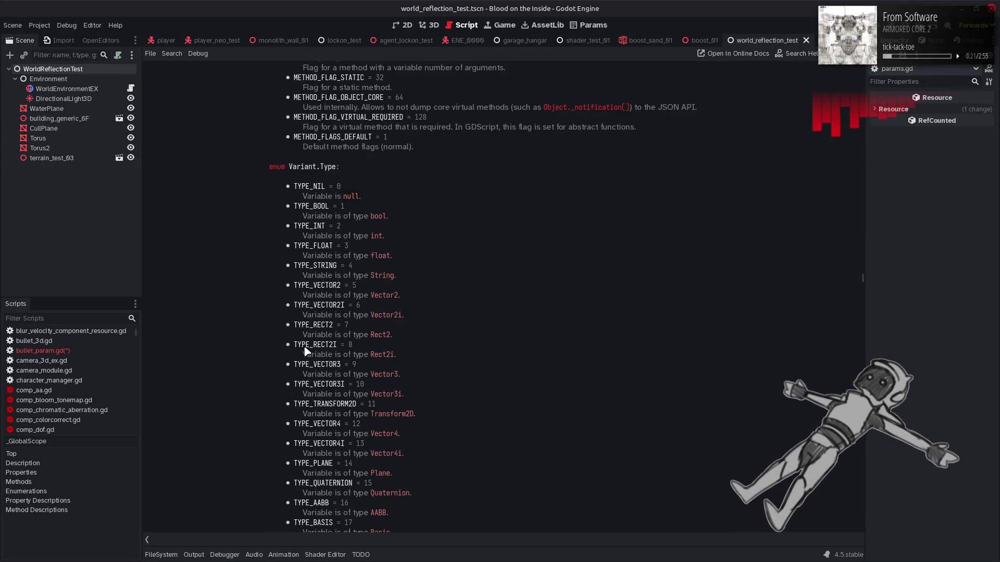
Return to bullet_param.gd and copy ImpactMaterialType's _init() function
key("alt+Left")
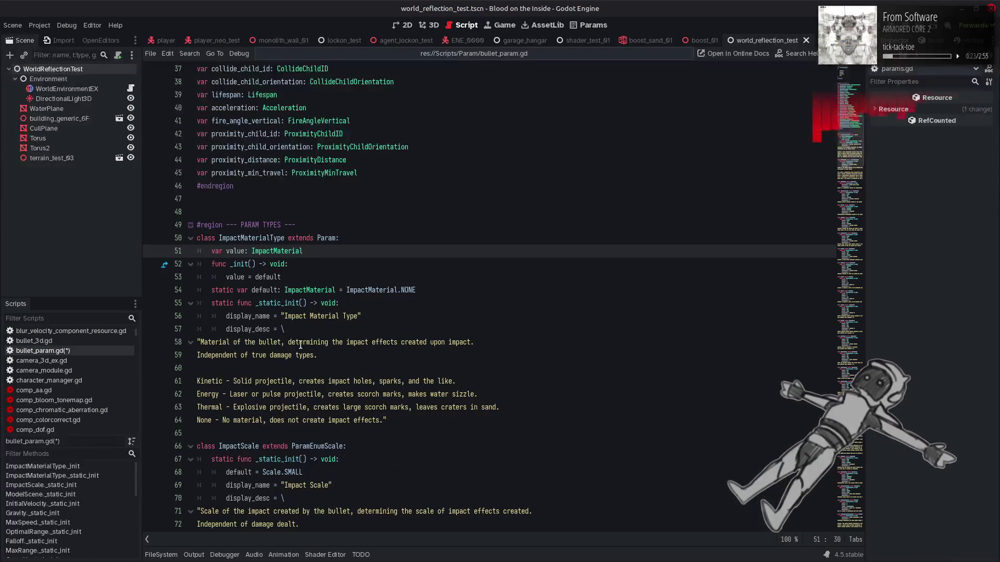
left_click(324, 281)
key("shift+Home")
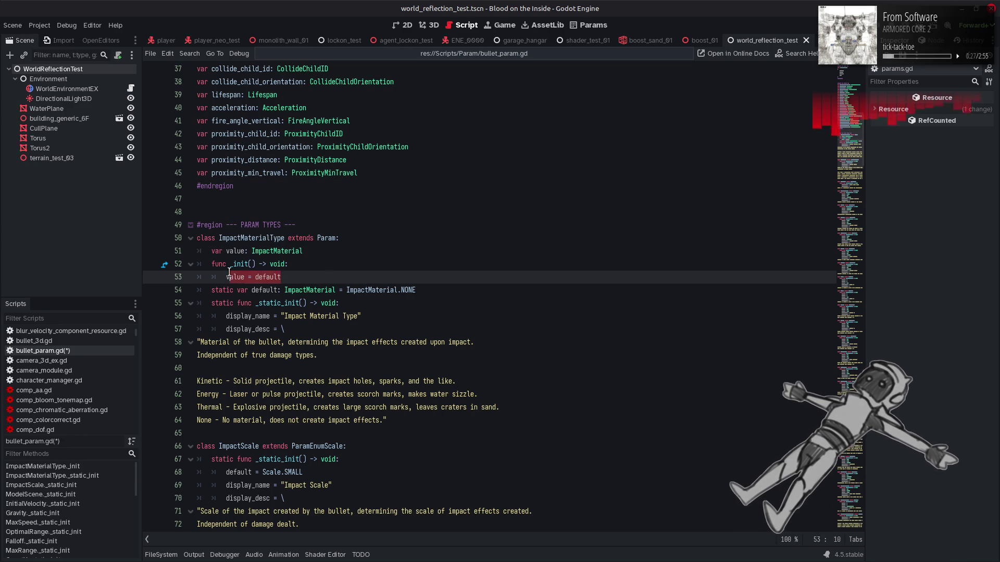
key("shift+Up")
key("shift+Home")
key("ctrl+c")
Paste the _init() function into the ImpactScale, ModelScene and InitialVelocity classes
left_click(359, 447)
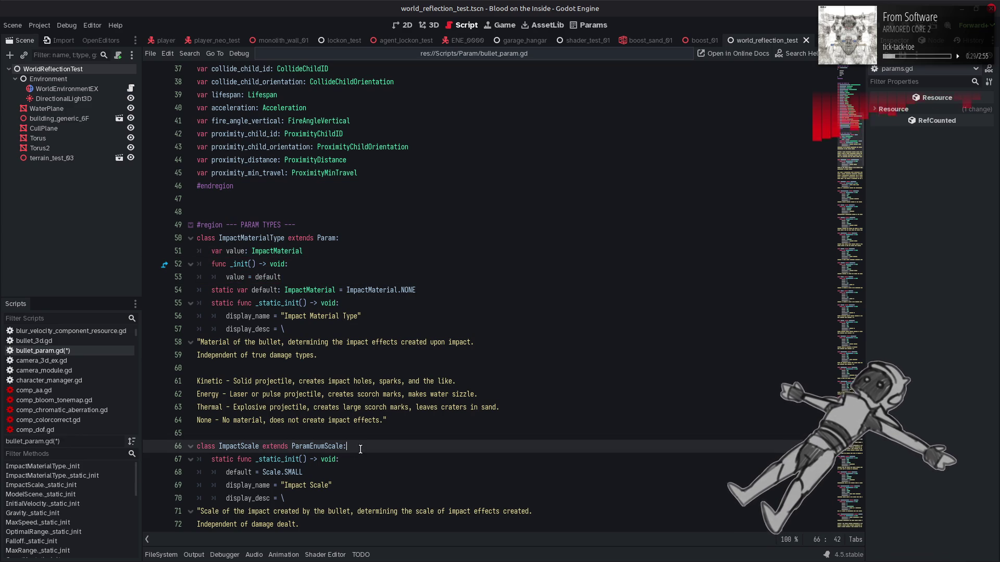
key("Return")
key("ctrl+v")
scroll(361, 449, "down", 5)
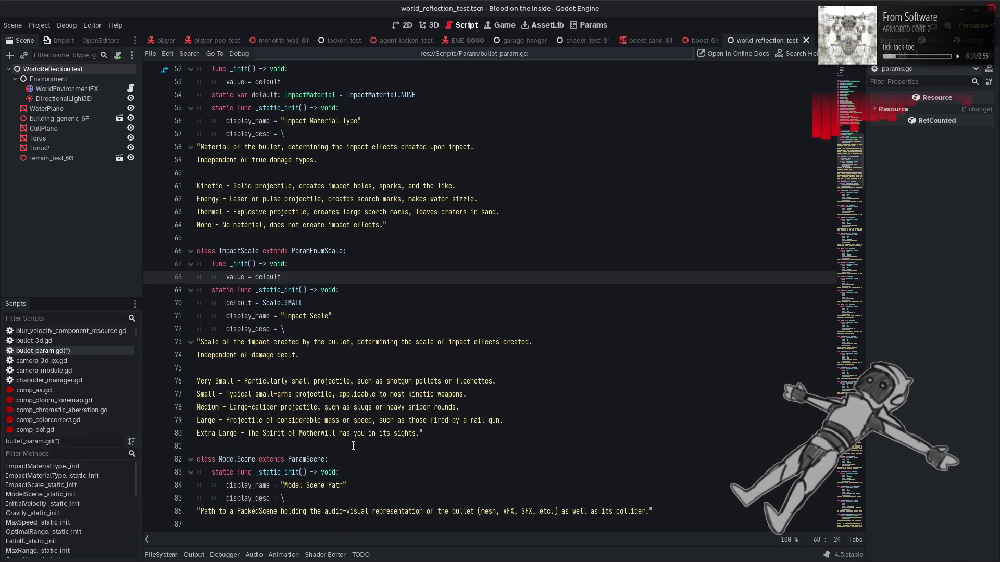
scroll(365, 416, "down", 2)
left_click(345, 381)
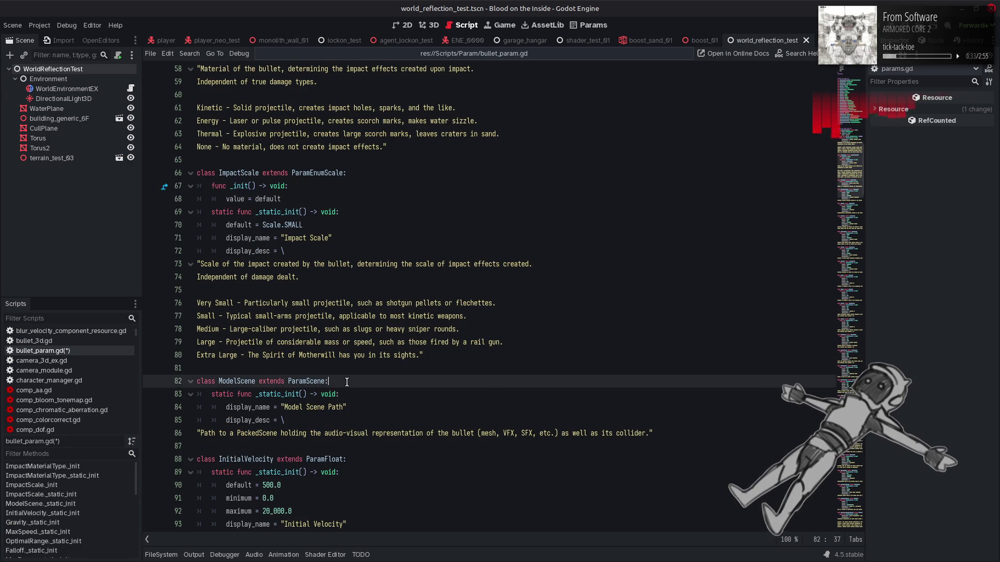
key("Return")
key("ctrl+v")
scroll(349, 335, "down", 4)
left_click(354, 335)
key("Return")
key("ctrl+v")
Paste the _init() function into the Gravity, MaxSpeed and OptimalRange classes
scroll(333, 333, "down", 4)
left_click(332, 316)
key("Return")
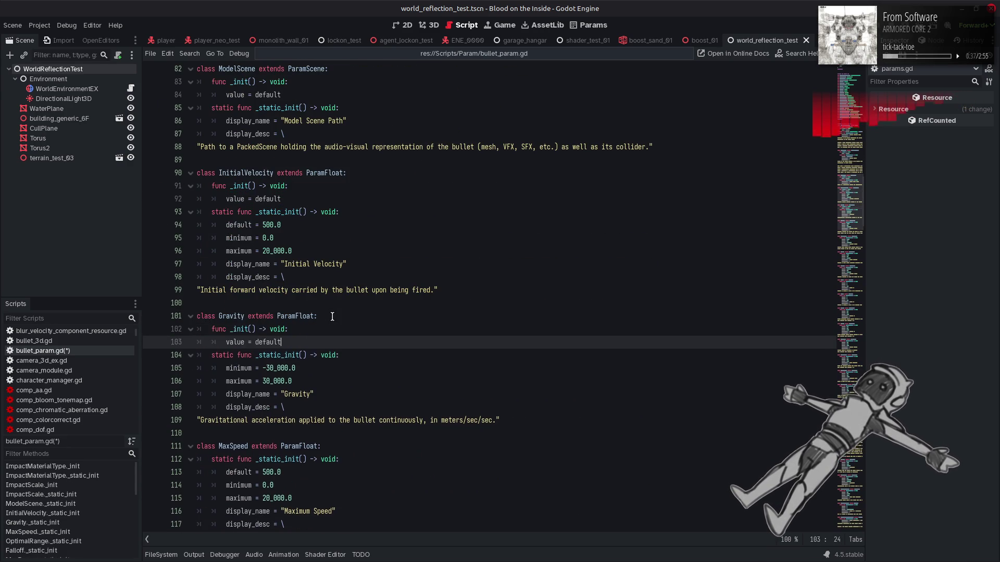
key("ctrl+v")
scroll(331, 320, "down", 3)
left_click(327, 329)
key("Return")
key("ctrl+v")
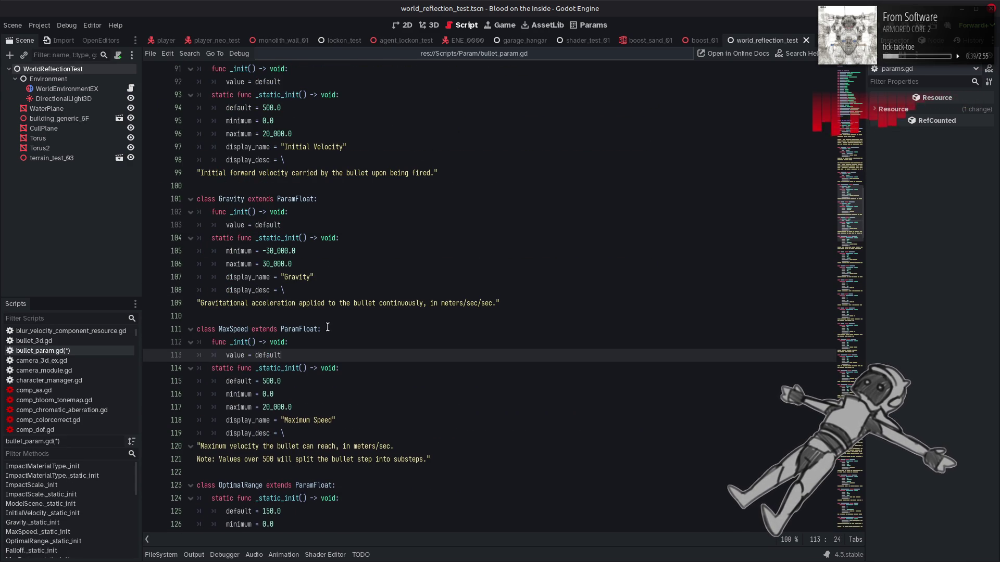
scroll(330, 333, "down", 4)
left_click(342, 329)
key("Return")
key("ctrl+v")
Paste it into Falloff, MaxRange, CountX and CountY, then view the parse error in Output
scroll(333, 317, "down", 5)
left_click(322, 290)
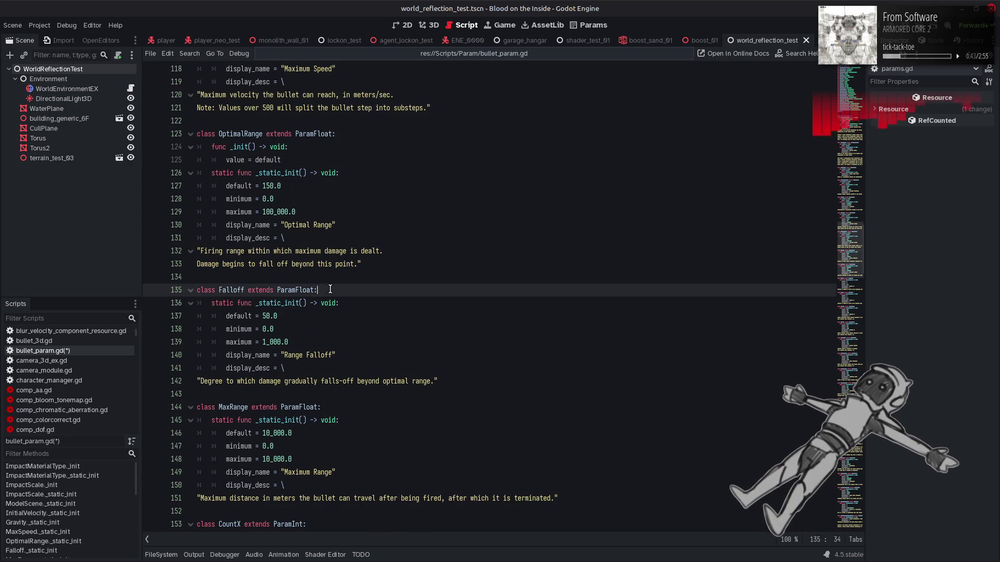
key("Return")
key("ctrl+v")
scroll(324, 301, "down", 3)
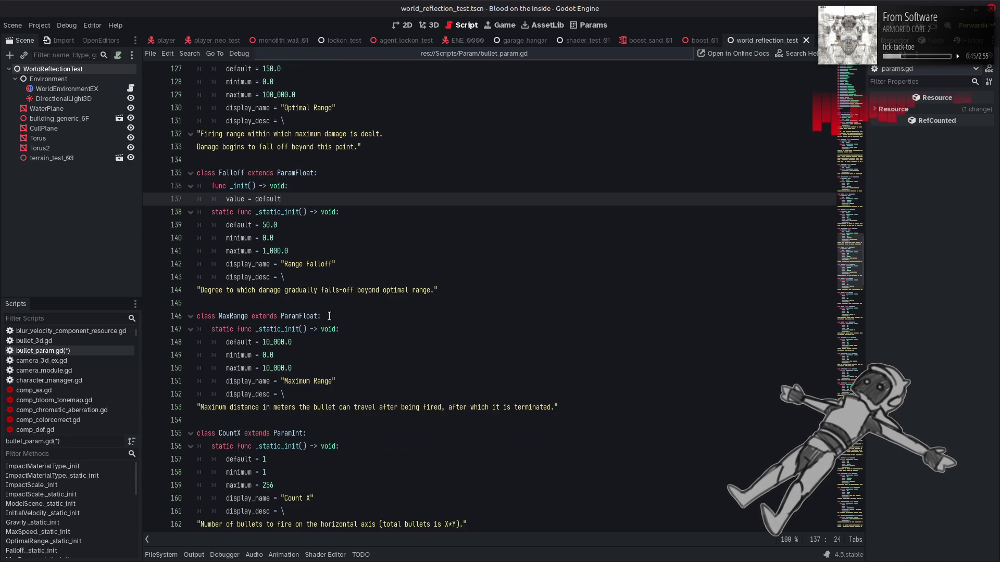
left_click(327, 316)
key("Return")
key("ctrl+v")
scroll(326, 309, "down", 4)
left_click(326, 309)
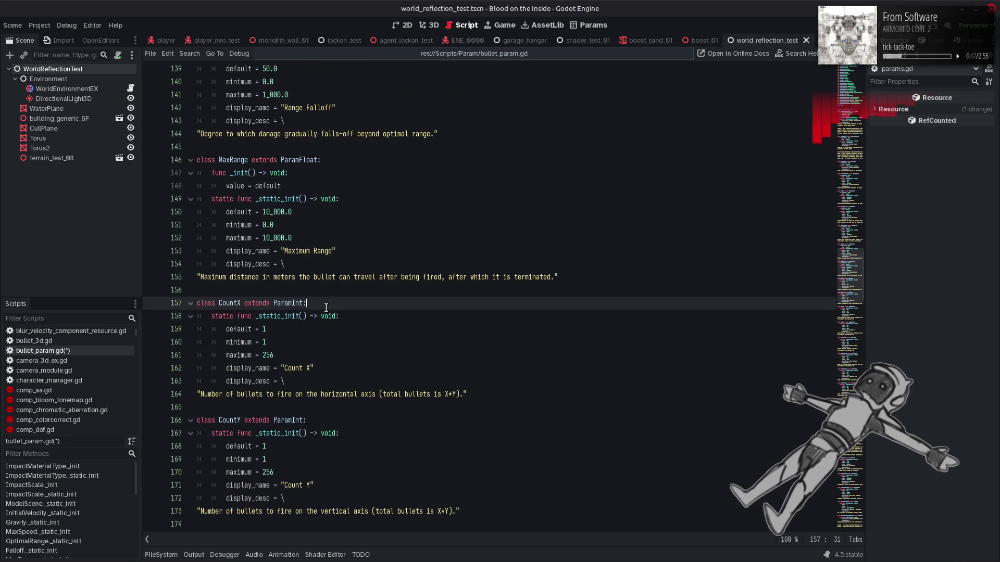
key("Return")
key("ctrl+v")
scroll(324, 302, "down", 4)
left_click(321, 288)
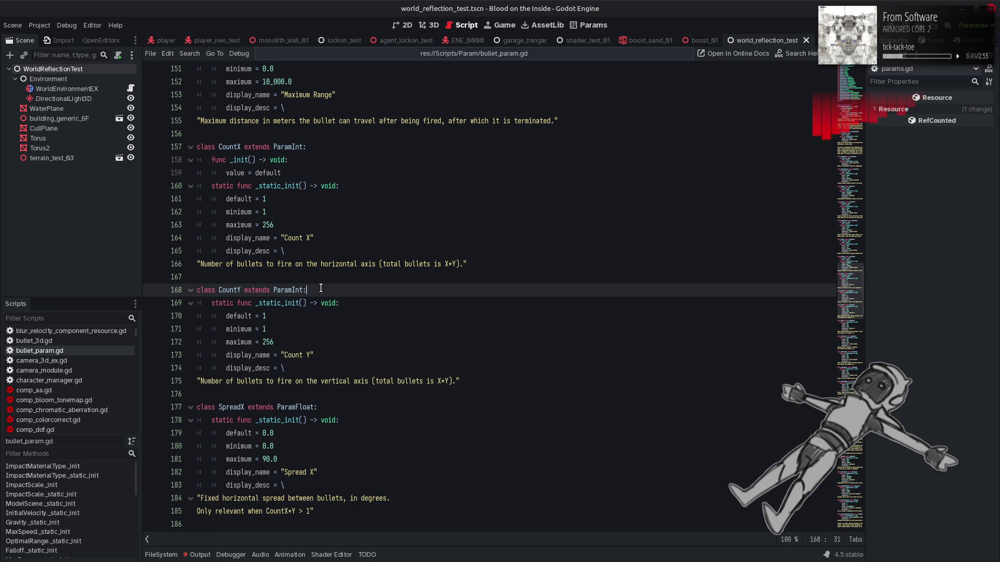
key("Return")
key("ctrl+v")
left_click(200, 555)
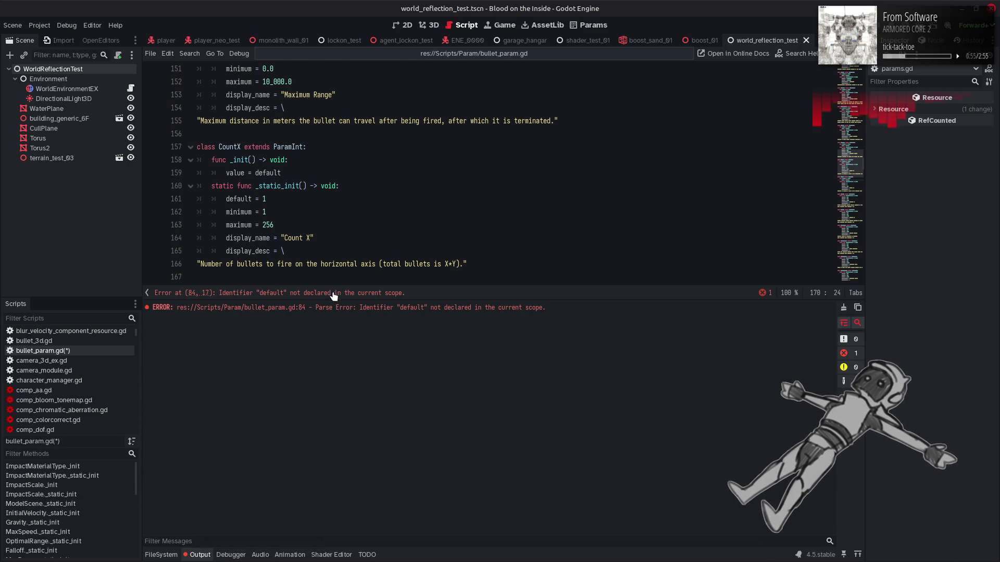
Jump to the line 84 parse error in ModelScene and look up its ParamScene base class
left_click(331, 294)
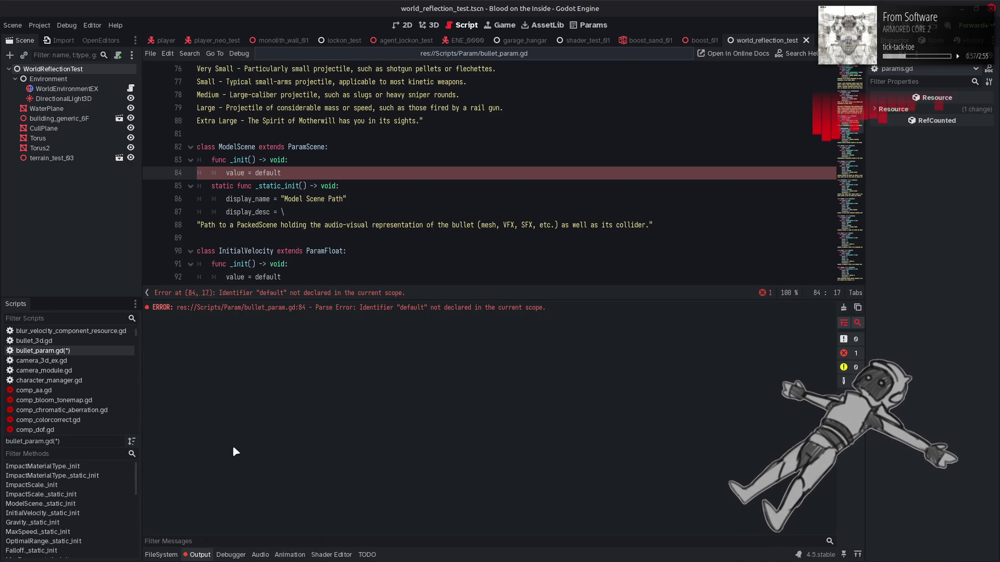
left_click(202, 554)
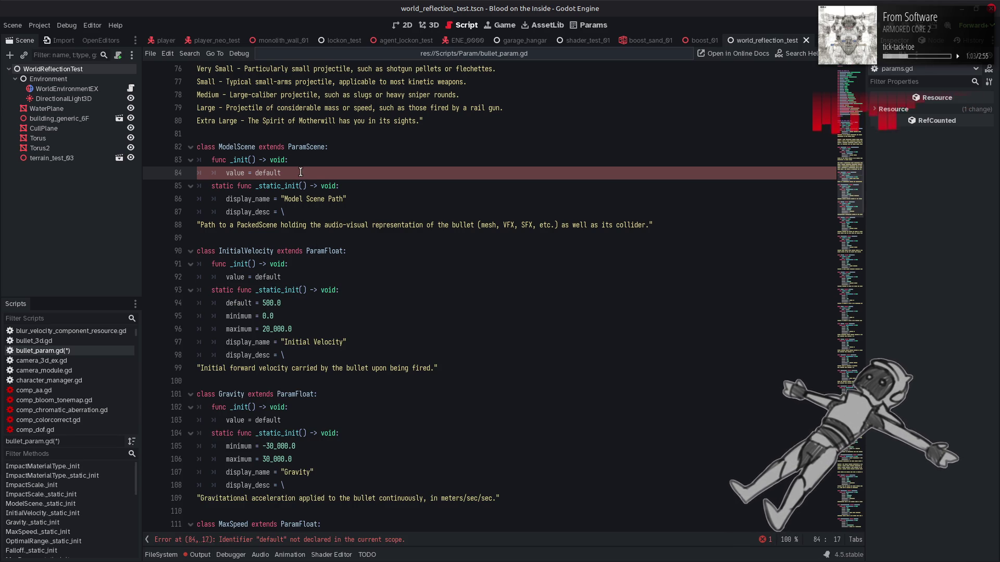
double_click(305, 147)
right_click(305, 147)
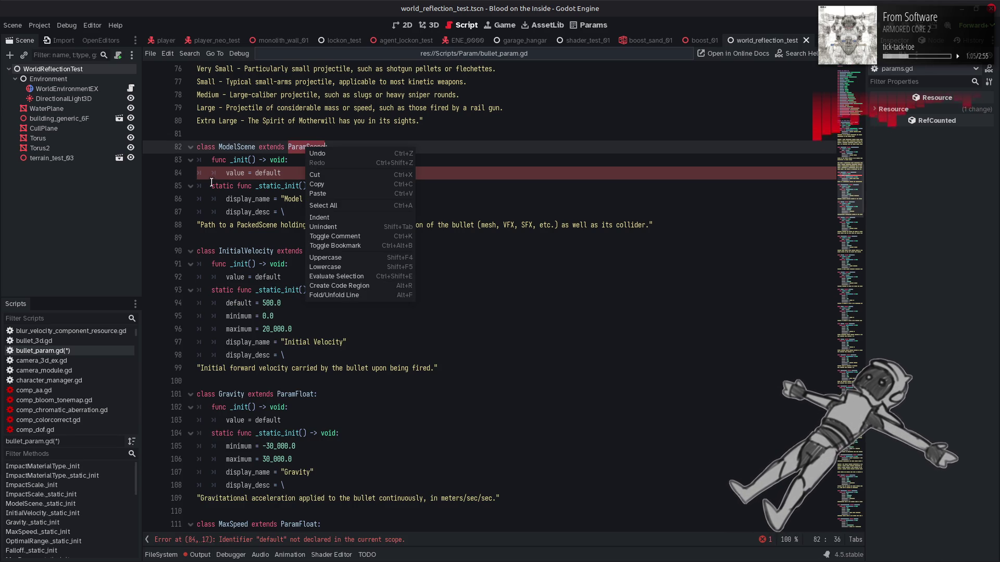
key("Escape")
Move from params.gd to param_bank.gd and select a class's static default declaration for reuse
left_click(373, 73)
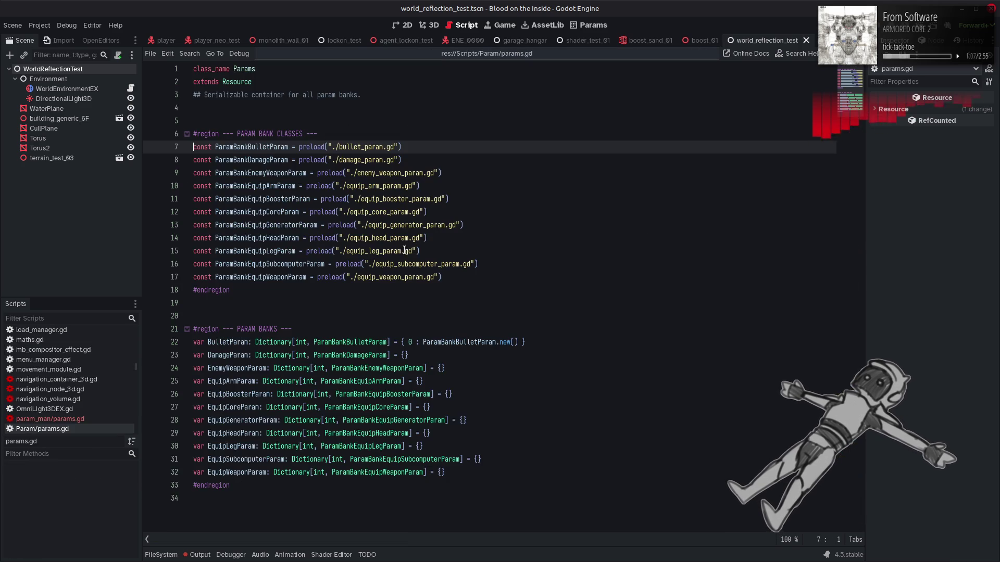
mouse_move(461, 57)
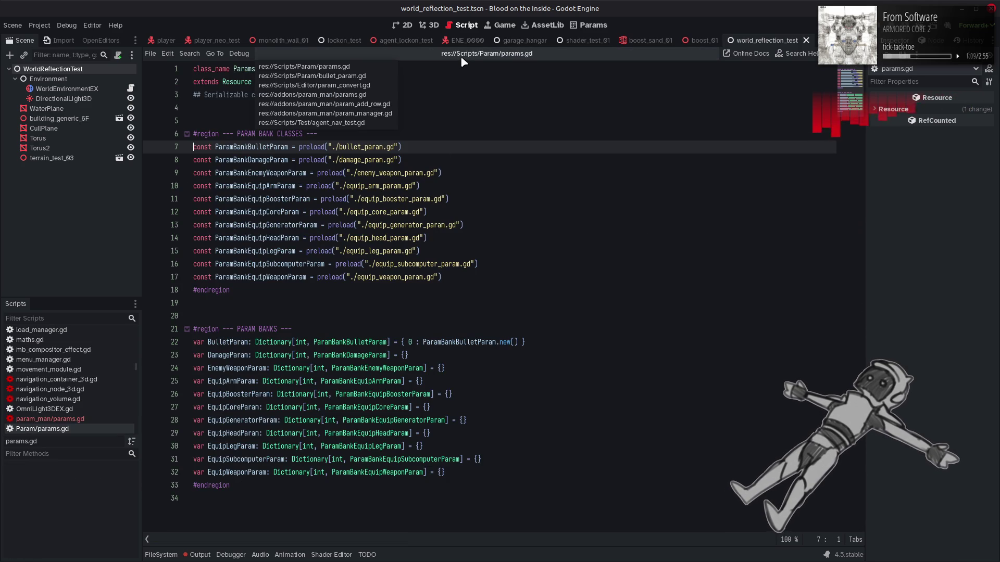
scroll(90, 366, "down", 3)
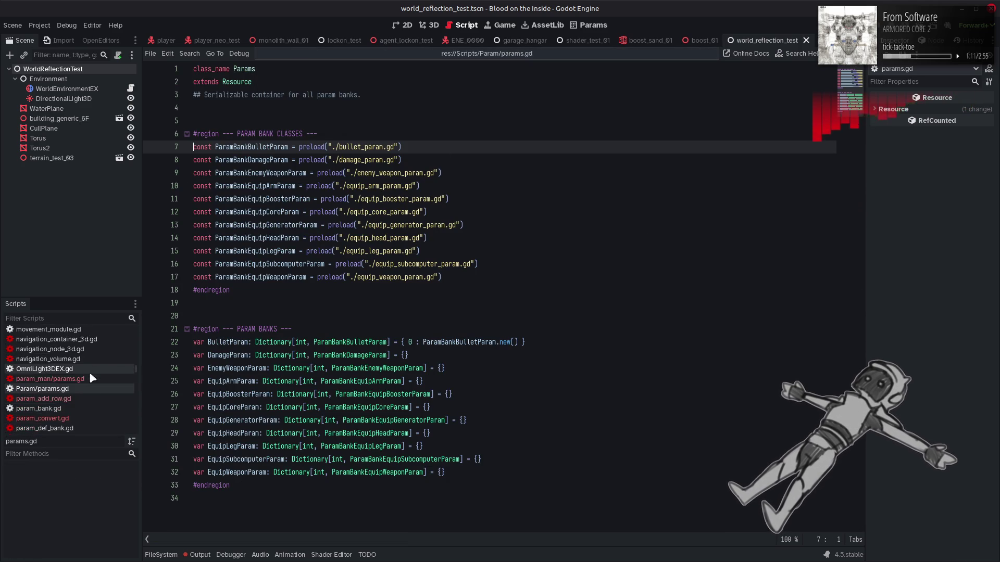
left_click(80, 408)
scroll(341, 335, "down", 15)
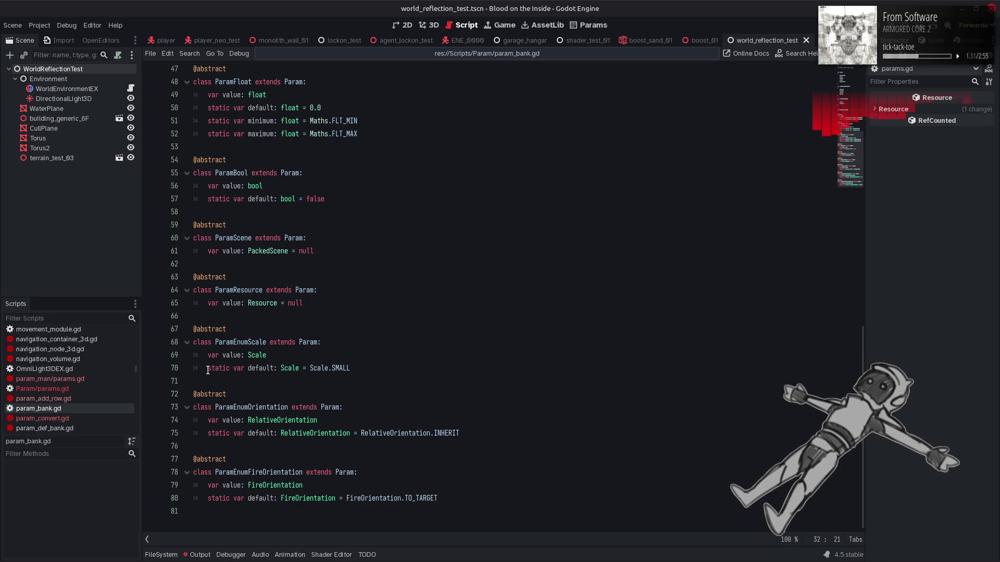
left_click_drag(208, 370, 271, 368)
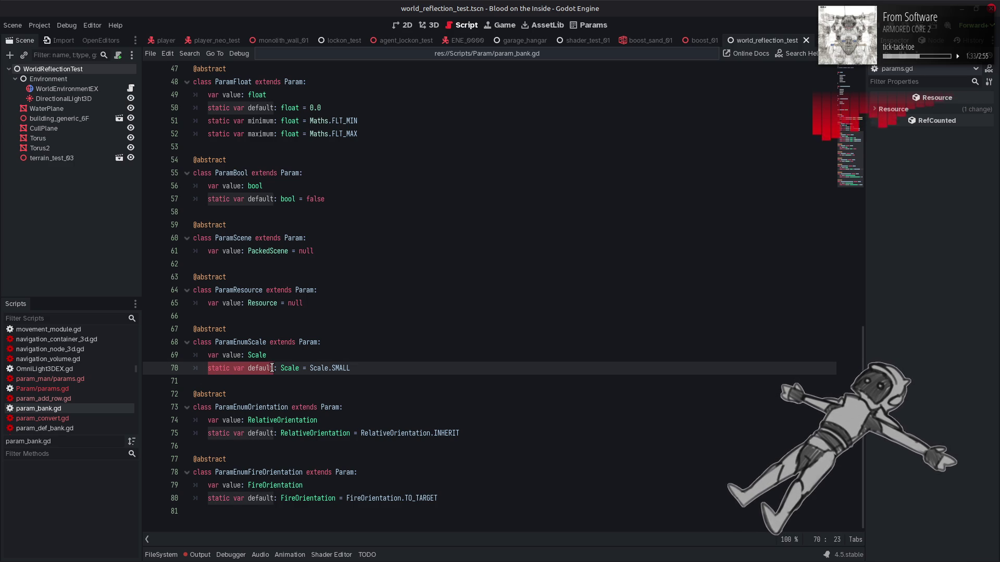
Add 'static var default: Resource = null' under ParamResource and ParamScene, then save param_bank.gd
key("ctrl+c")
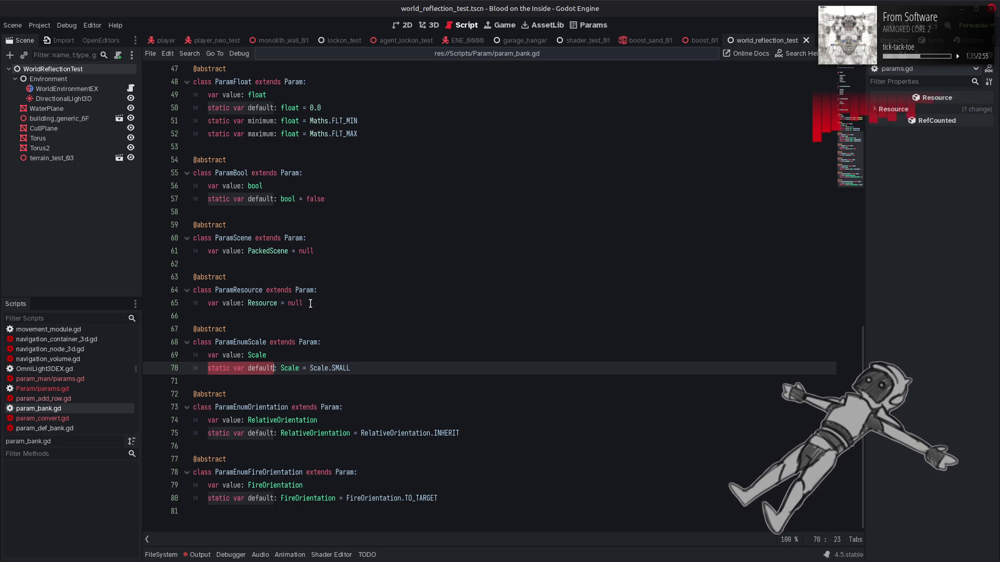
left_click(311, 302)
key("Return")
key("ctrl+v")
left_click_drag(311, 302, 240, 303)
left_click(288, 314)
key("ctrl+v")
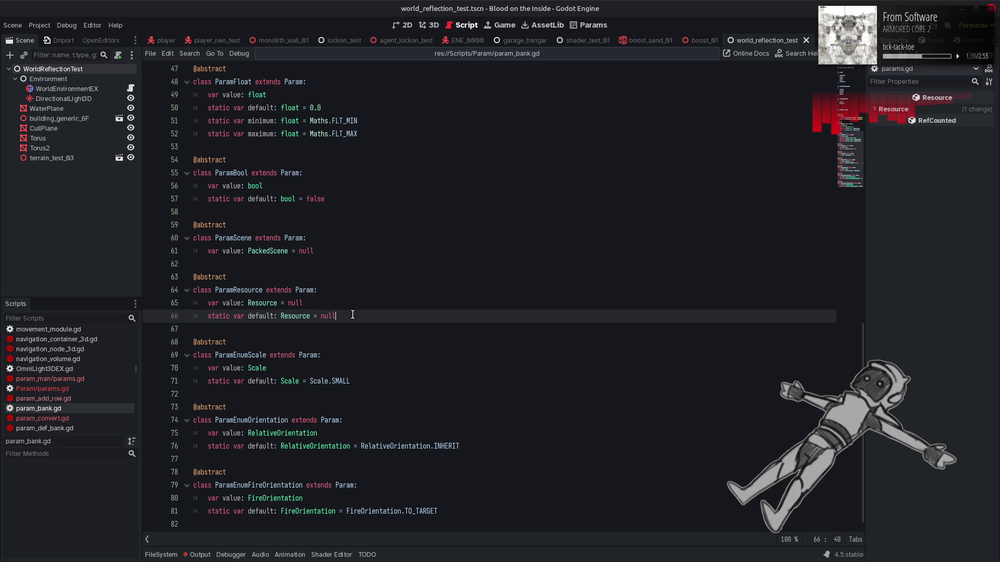
left_click_drag(352, 315, 207, 315)
left_click(339, 250)
key("Return")
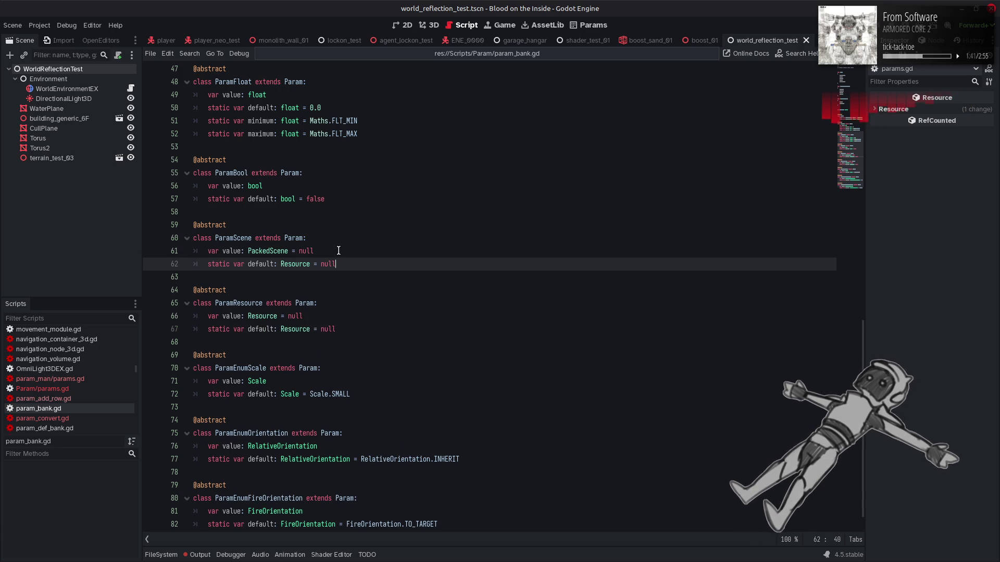
key("ctrl+v")
key("ctrl+s")
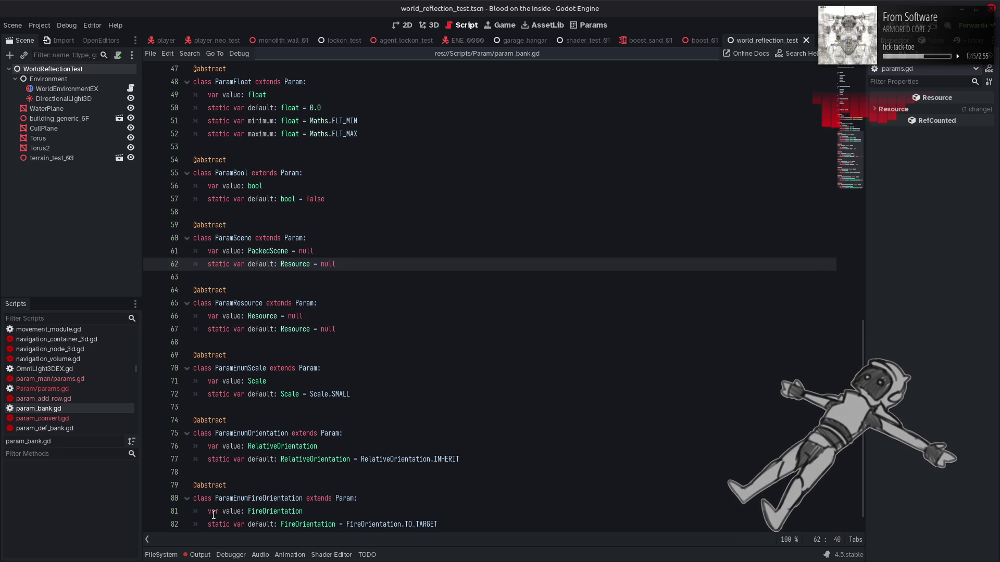
Clear the Output log, then go back to bullet_param.gd at the ModelScene class
left_click(199, 553)
left_click(843, 307)
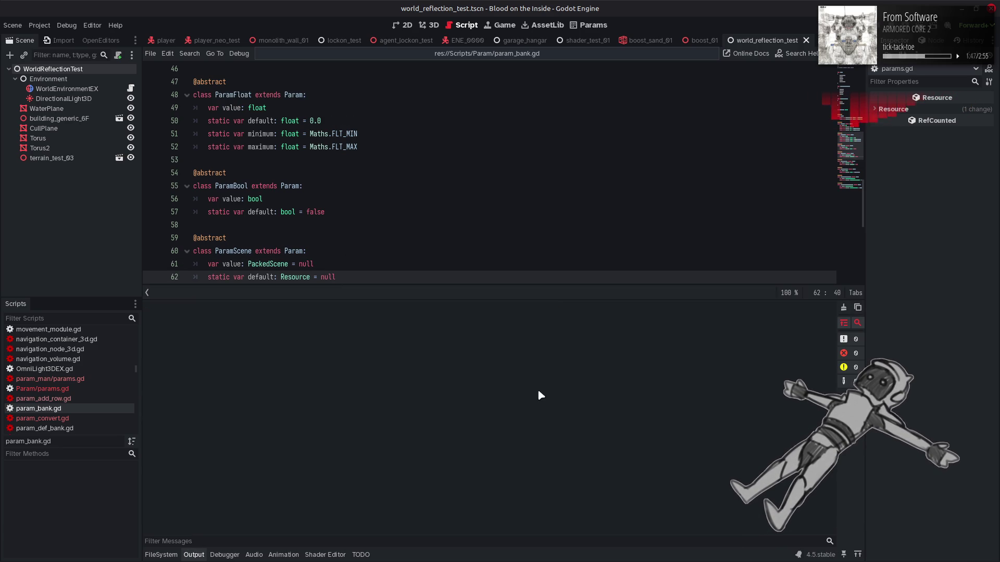
left_click(200, 554)
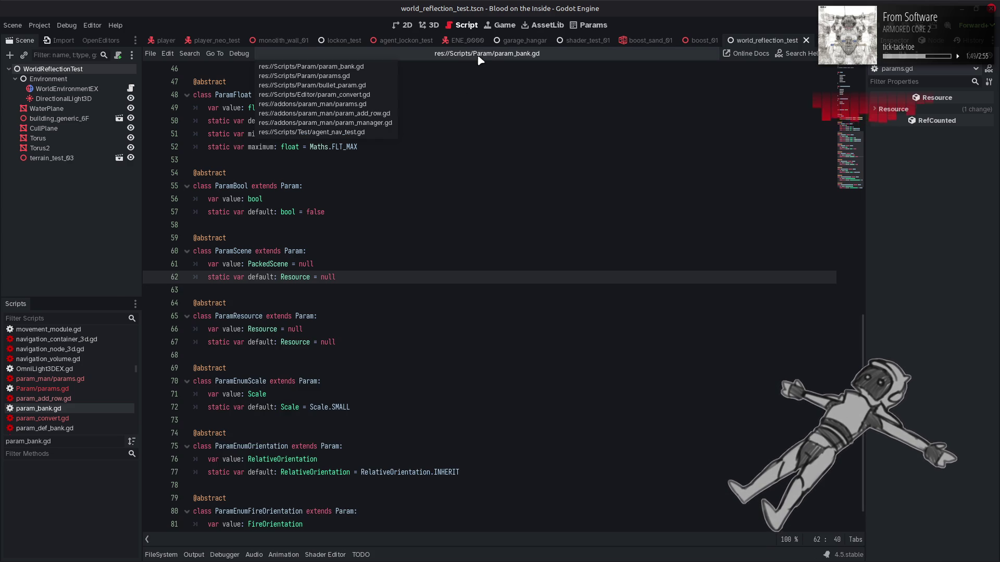
key("alt+Left")
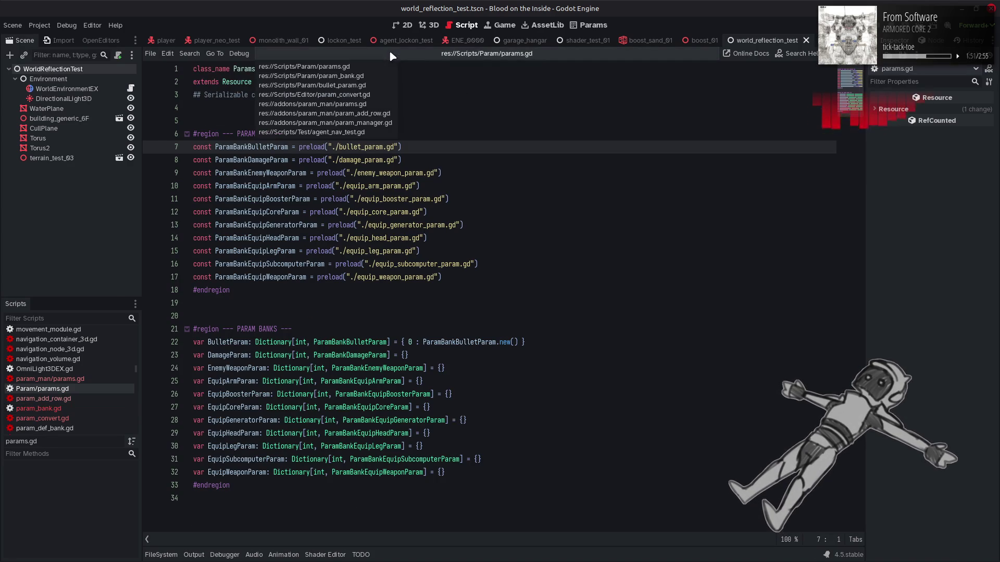
key("alt+Left")
left_click(415, 189)
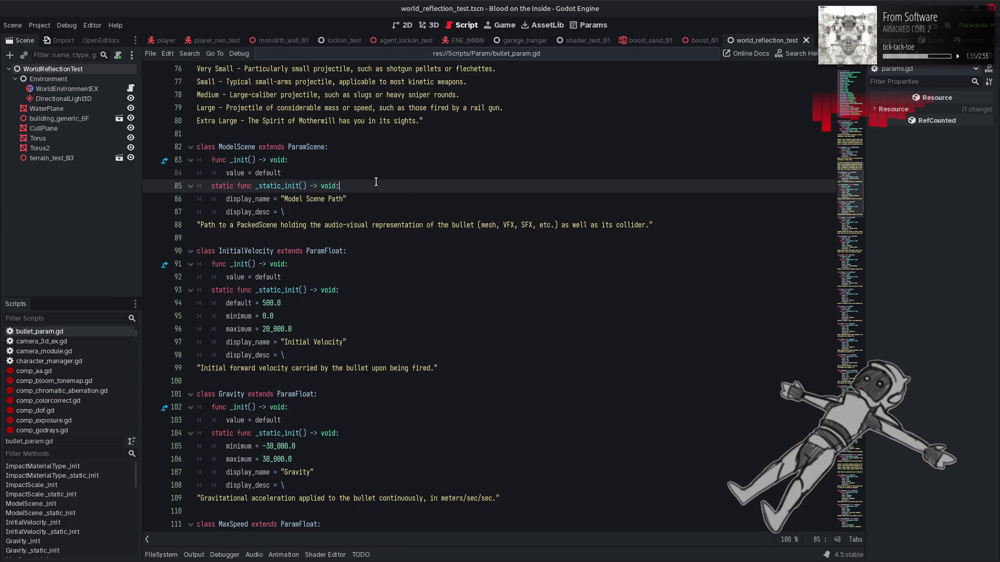
Copy the InitialVelocity _init() block into SpreadX, SpreadY, SpreadRand and FireInterval
left_click_drag(316, 277, 211, 264)
key("ctrl+c")
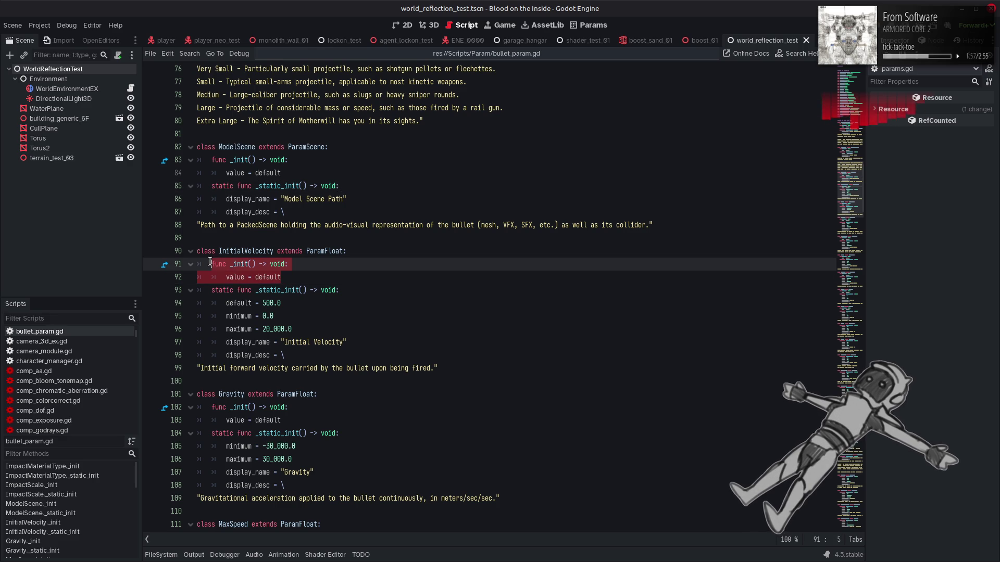
scroll(253, 334, "down", 10)
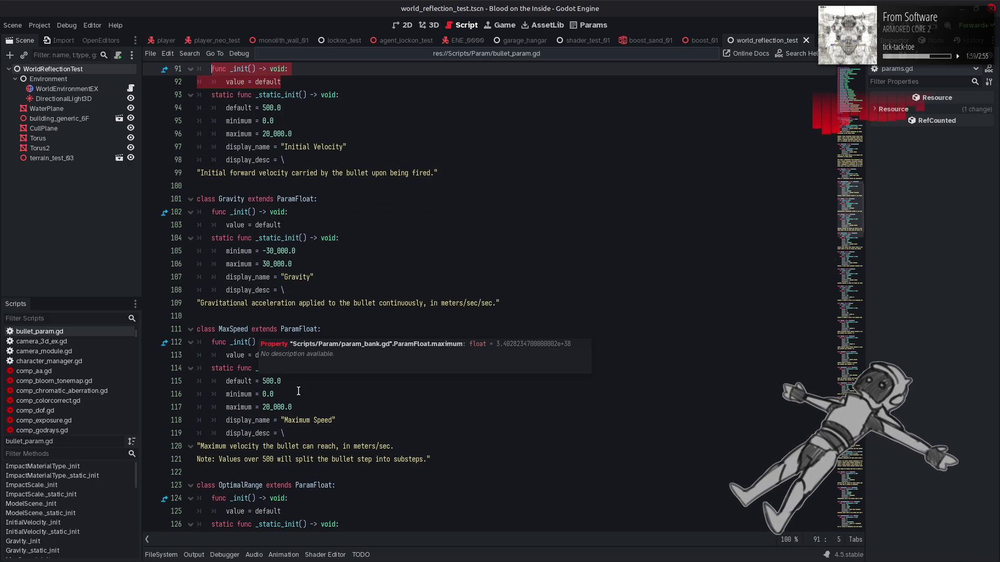
scroll(315, 361, "down", 13)
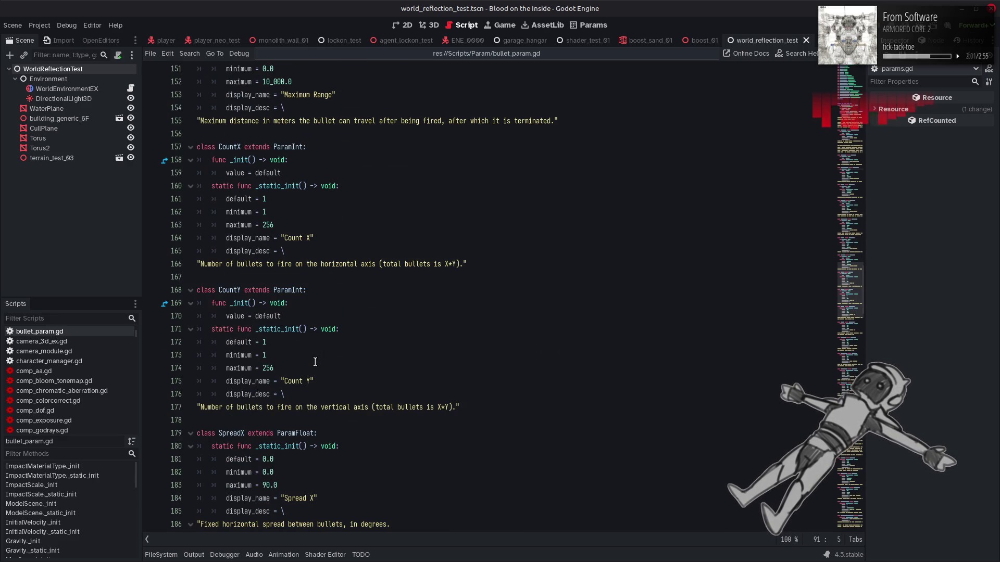
scroll(315, 361, "down", 5)
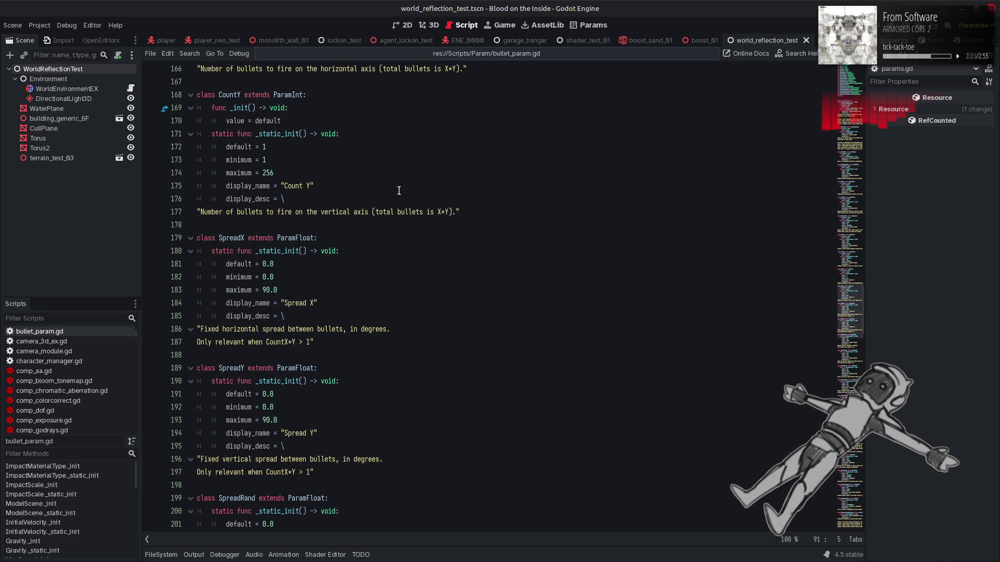
left_click(328, 238)
key("Return")
key("ctrl+v")
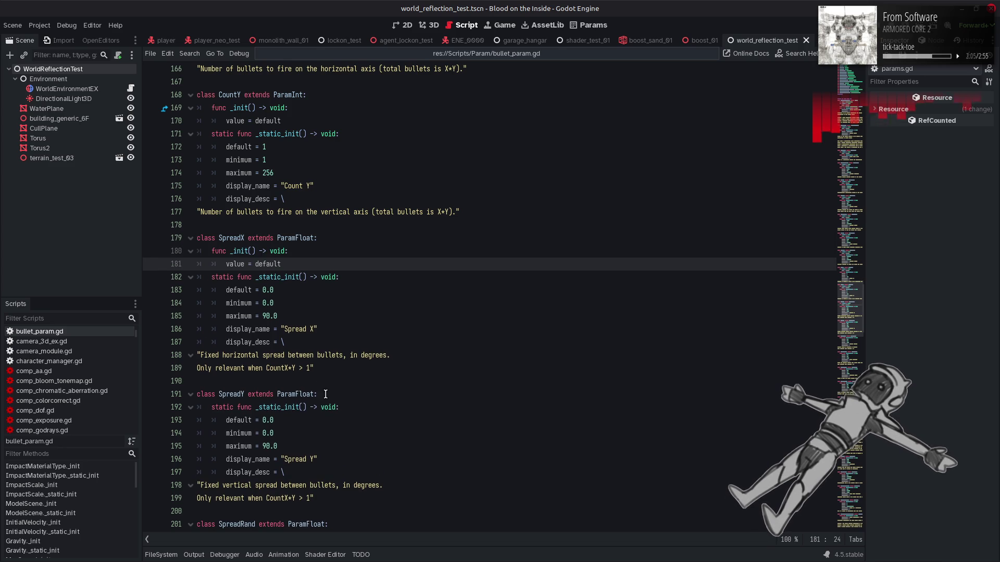
left_click(325, 394)
key("Return")
key("ctrl+v")
scroll(333, 315, "down", 6)
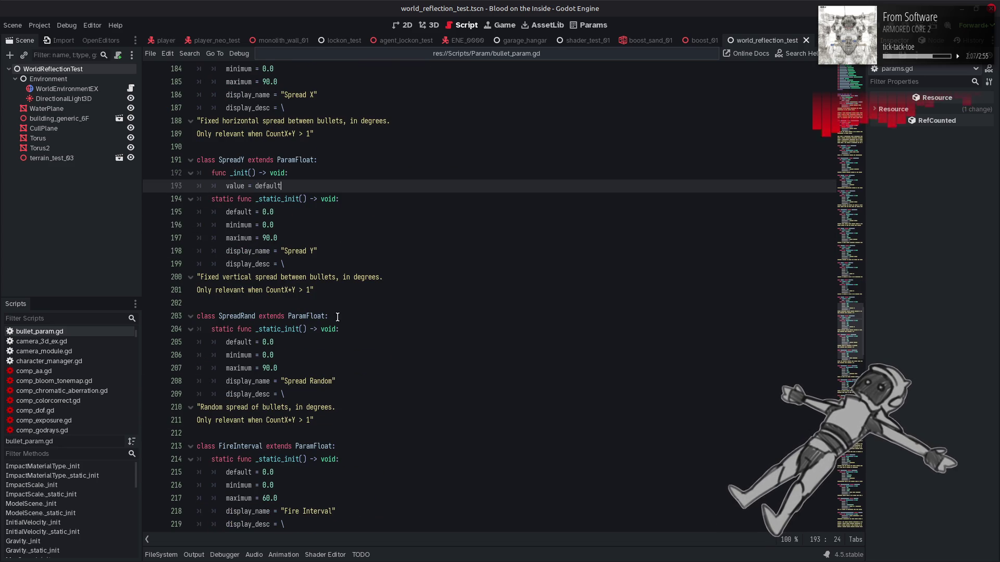
left_click(333, 315)
key("Return")
key("ctrl+v")
scroll(334, 315, "down", 4)
left_click(344, 316)
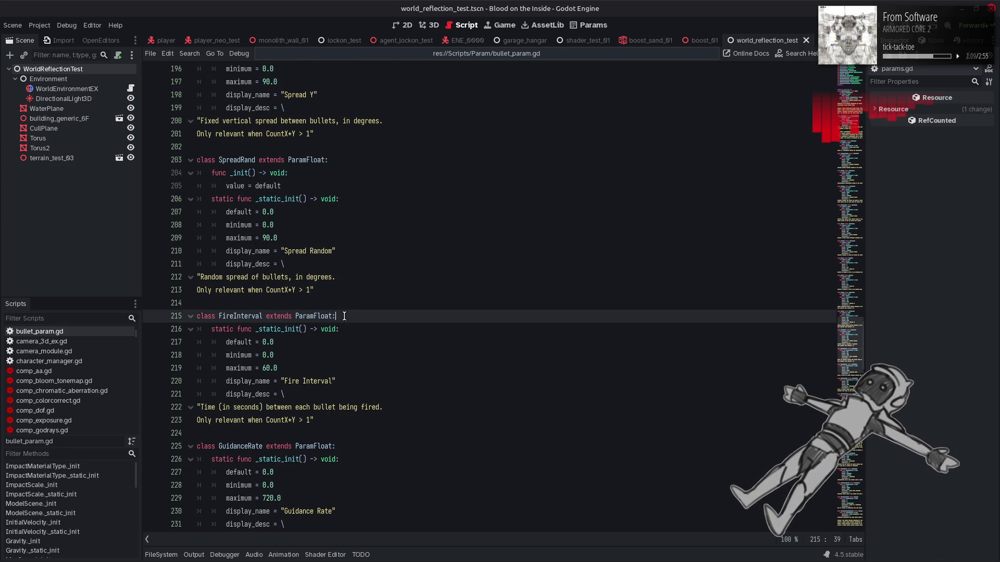
key("Return")
key("ctrl+v")
Add the same _init() block to GuidanceRate, GuidanceDelay, IndividualCost and IndividualFX
scroll(344, 316, "down", 4)
left_click(343, 316)
key("Return")
key("ctrl+v")
scroll(343, 316, "down", 4)
left_click(346, 302)
key("Return")
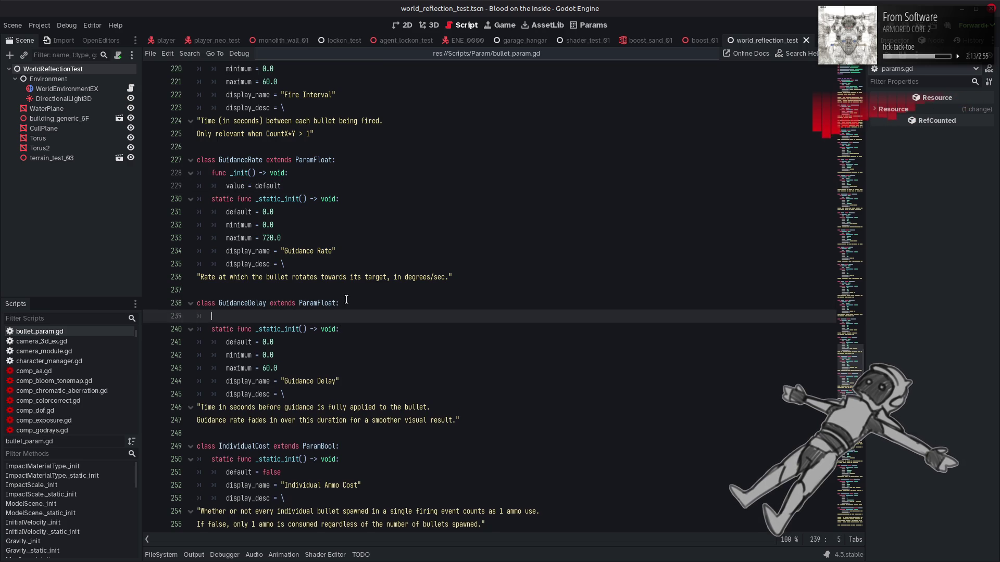
key("ctrl+v")
scroll(346, 303, "down", 4)
left_click(347, 302)
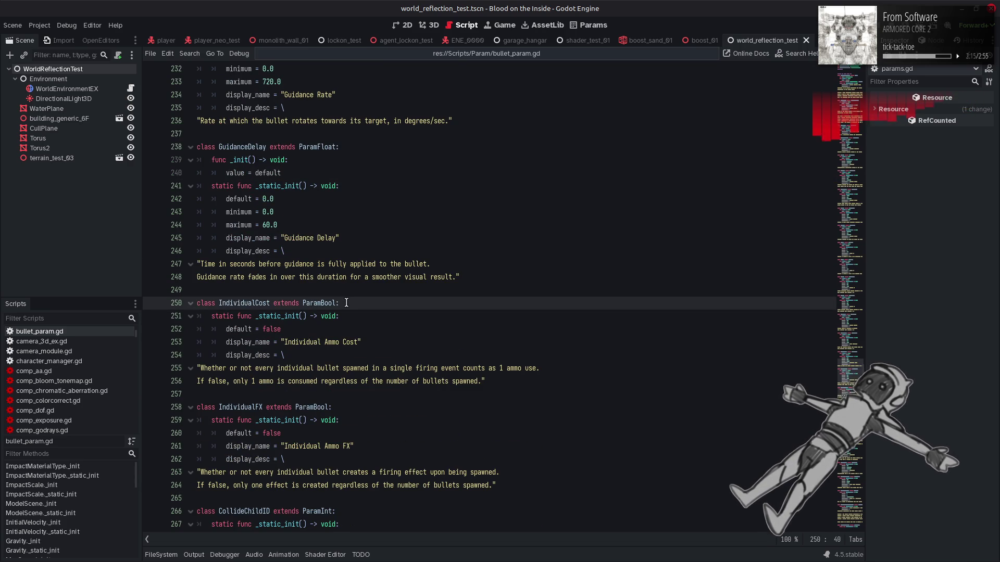
key("Return")
key("ctrl+v")
scroll(346, 303, "down", 4)
left_click(345, 270)
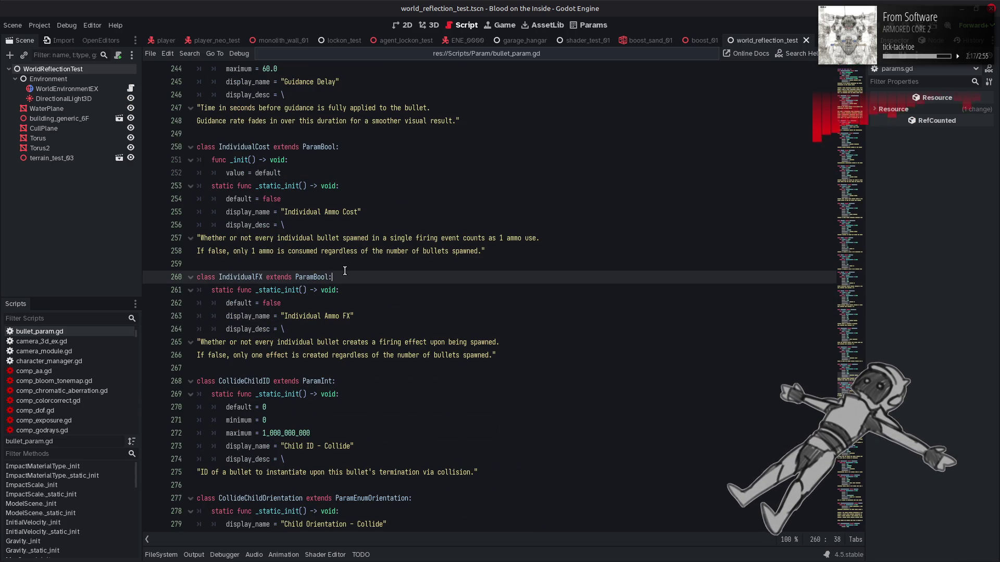
key("Return")
key("ctrl+v")
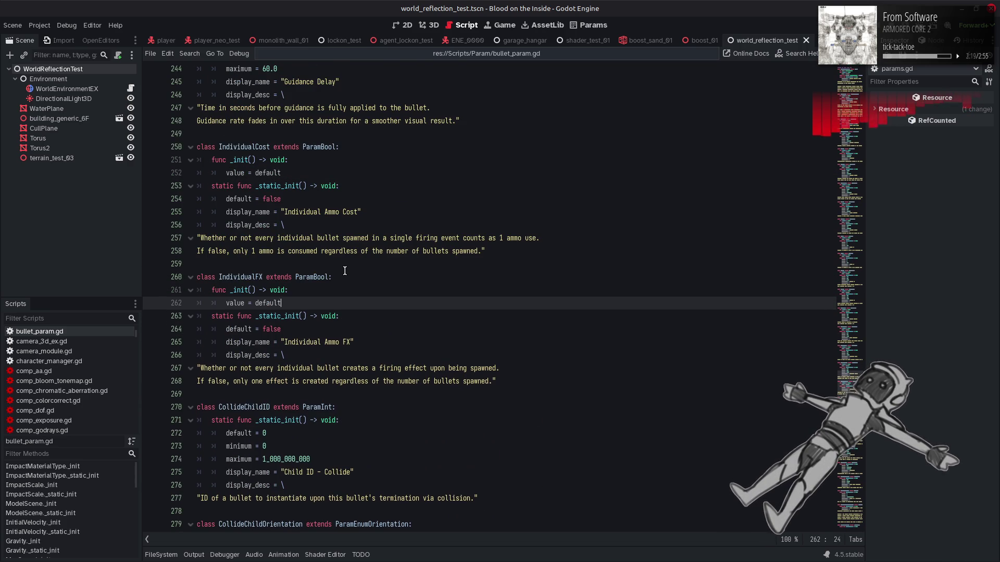
Add the _init() block to CollideChildID, CollideChildOrientation and Lifespan
scroll(345, 270, "down", 2)
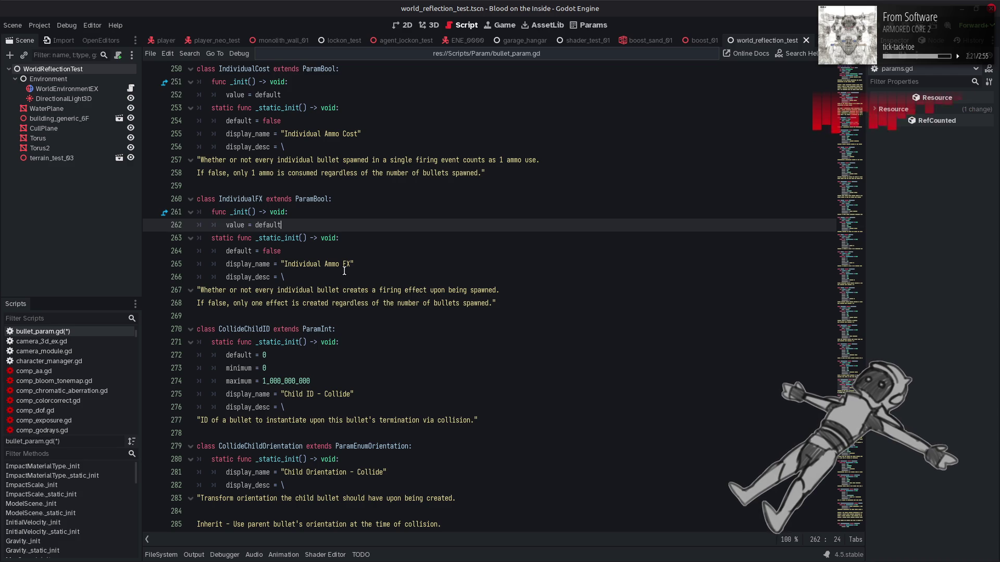
scroll(341, 281, "down", 1)
left_click(341, 288)
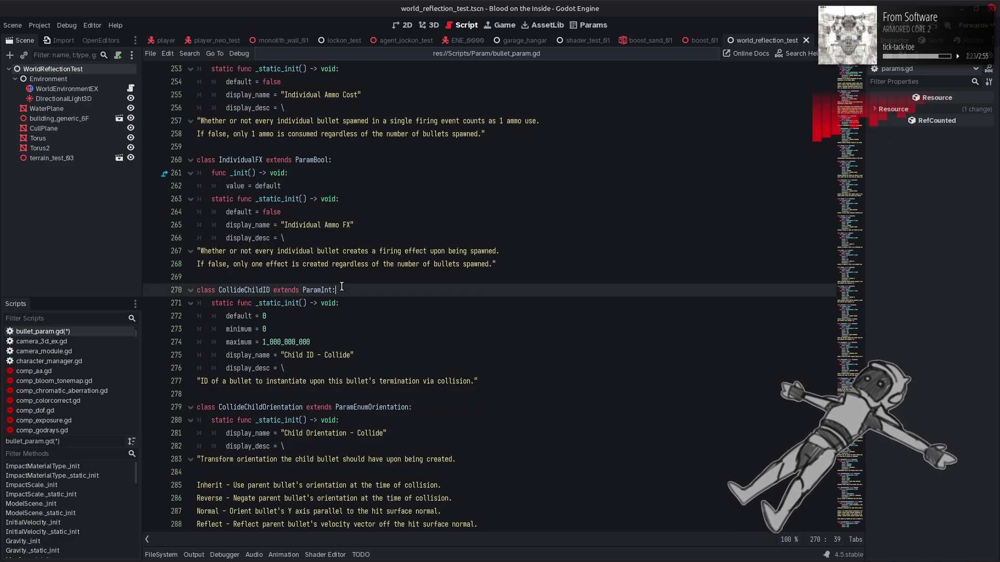
key("Return")
key("ctrl+v")
scroll(341, 288, "down", 3)
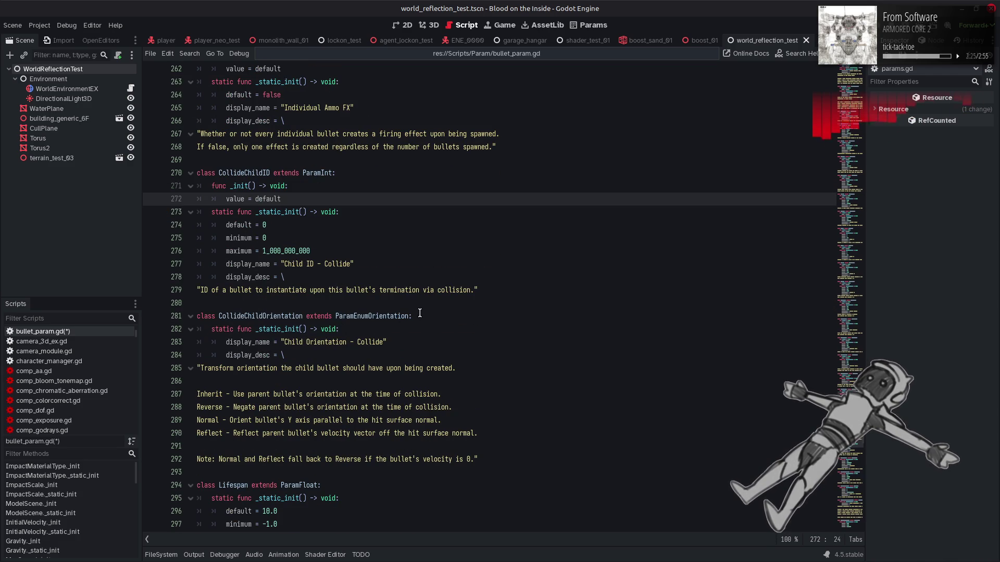
left_click(417, 316)
key("Return")
type("func _init() -> void: \t\tvalue = default")
scroll(380, 345, "down", 3)
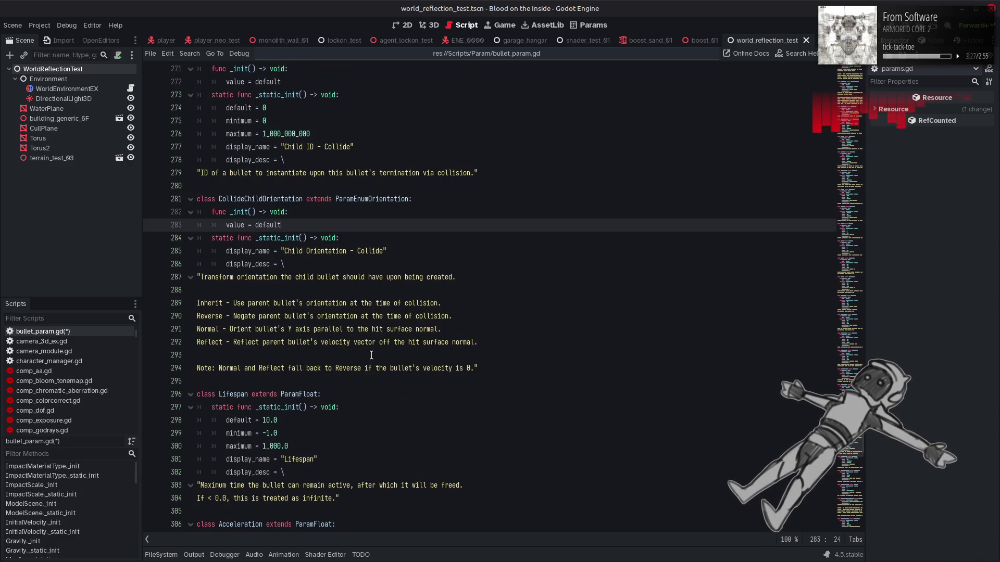
left_click(341, 393)
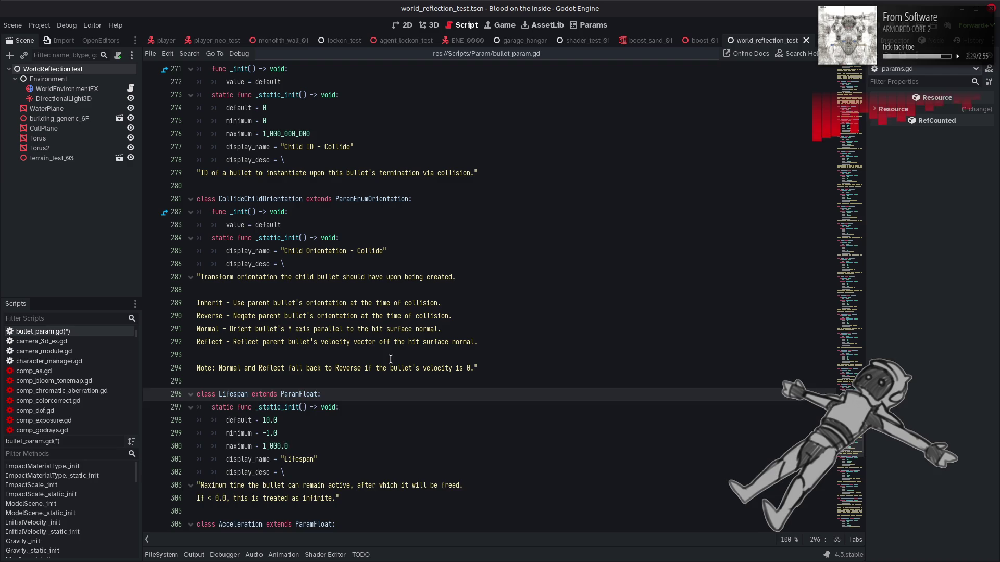
key("Return")
key("ctrl+v")
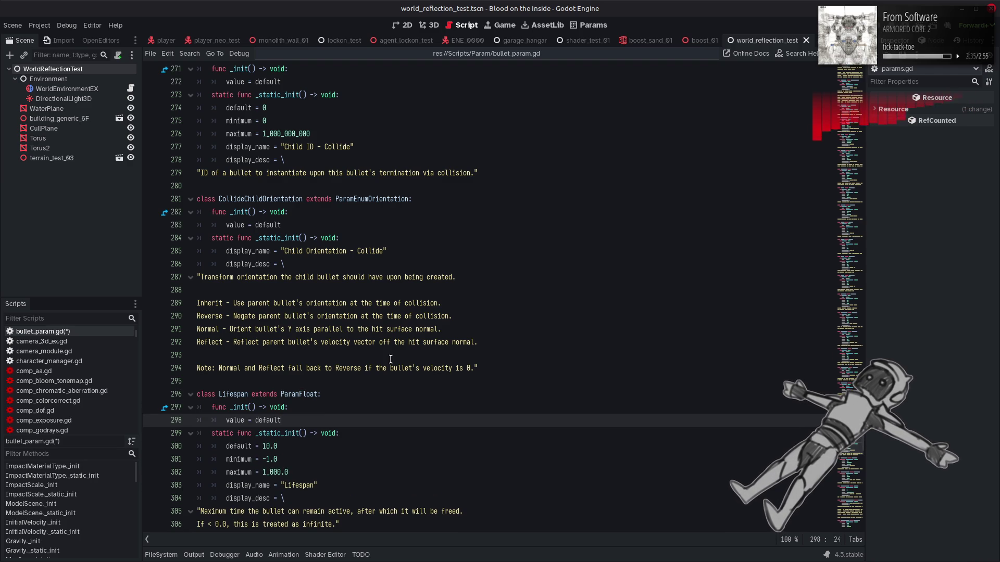
Add the _init() block to Acceleration, FireAngleVertical and ProximityChildID
scroll(390, 359, "up", 3)
scroll(391, 360, "down", 9)
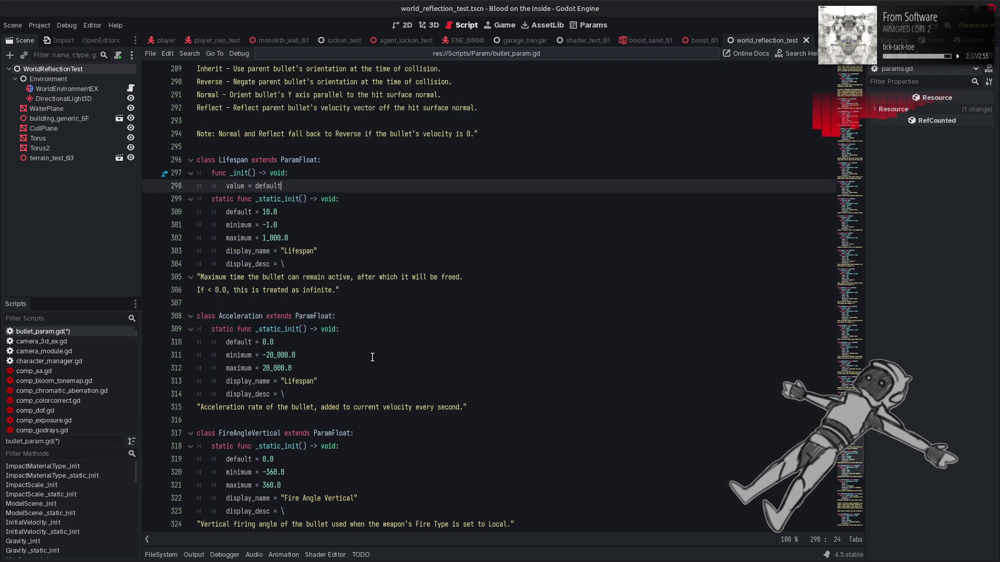
left_click(351, 319)
key("ctrl+v")
scroll(359, 312, "down", 4)
left_click(364, 303)
key("ctrl+v")
scroll(365, 303, "down", 3)
left_click(355, 329)
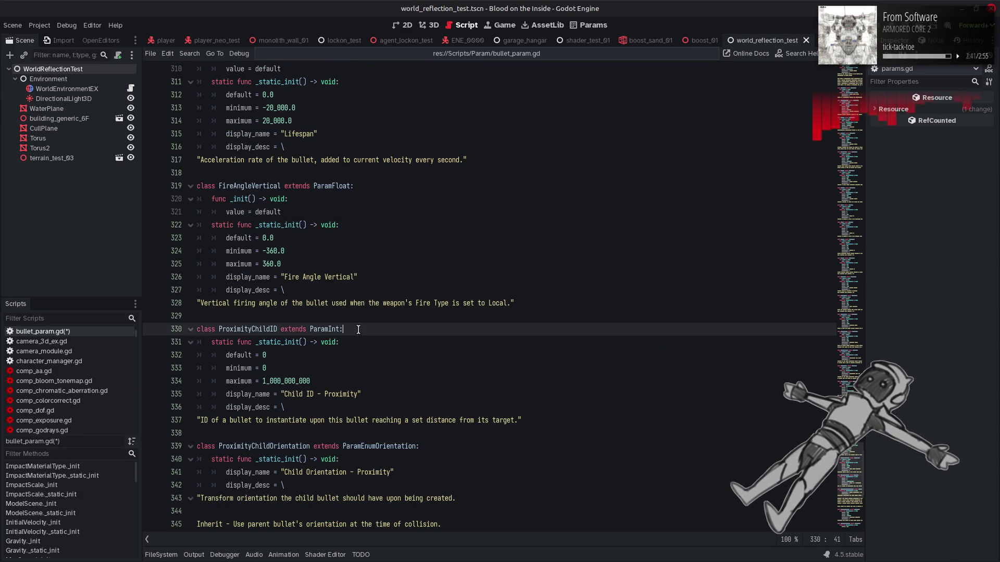
key("ctrl+v")
Add the _init() block to ProximityChildOrientation, ProximityDistance and ProximityMinTravel, then save bullet_param.gd
scroll(355, 330, "down", 4)
scroll(354, 330, "down", 1)
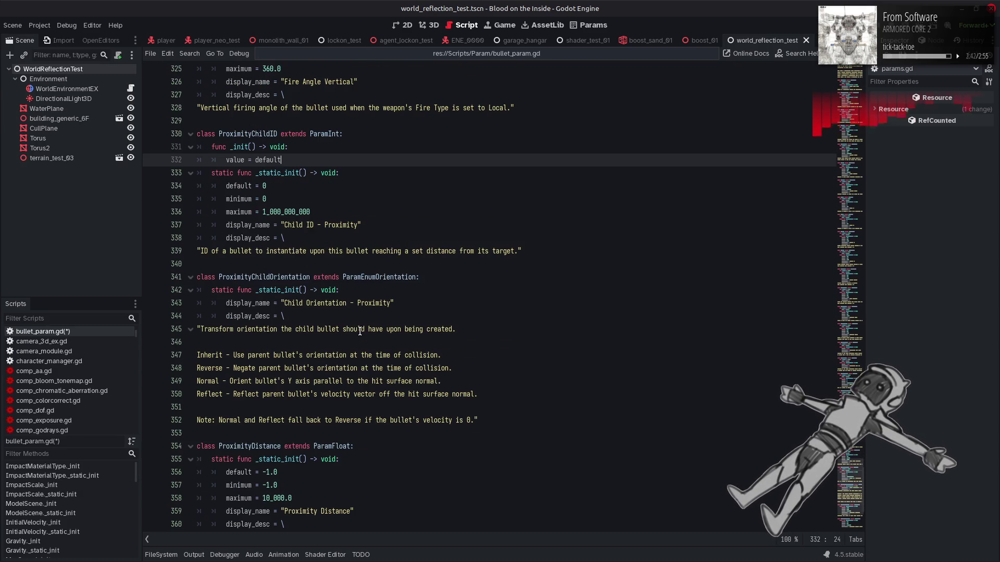
left_click(432, 278)
type("func _init() -> void: \t\tvalue = default")
scroll(433, 279, "down", 4)
left_click(370, 316)
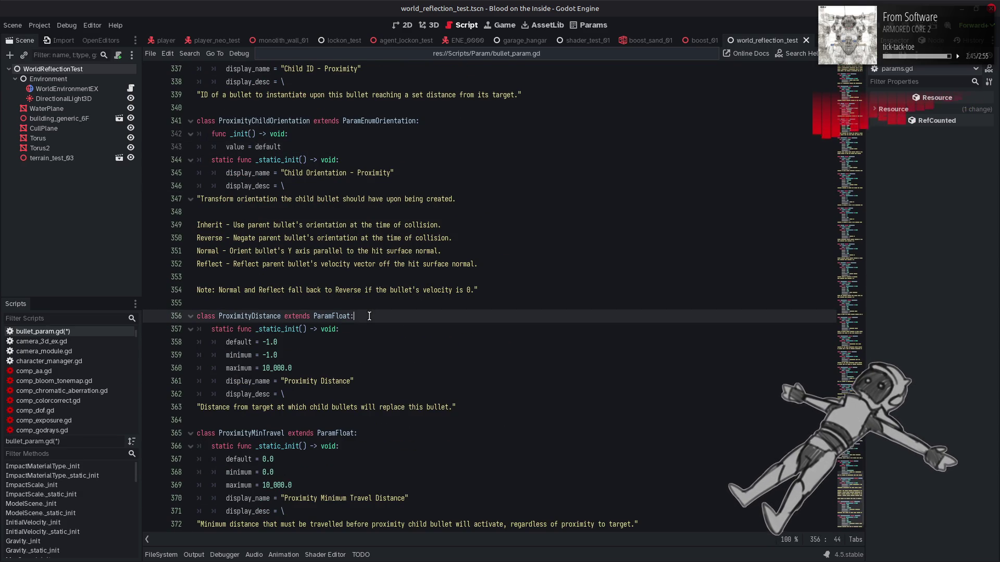
type("func _init() -> void: \t\tvalue = default")
scroll(368, 317, "down", 2)
left_click(370, 392)
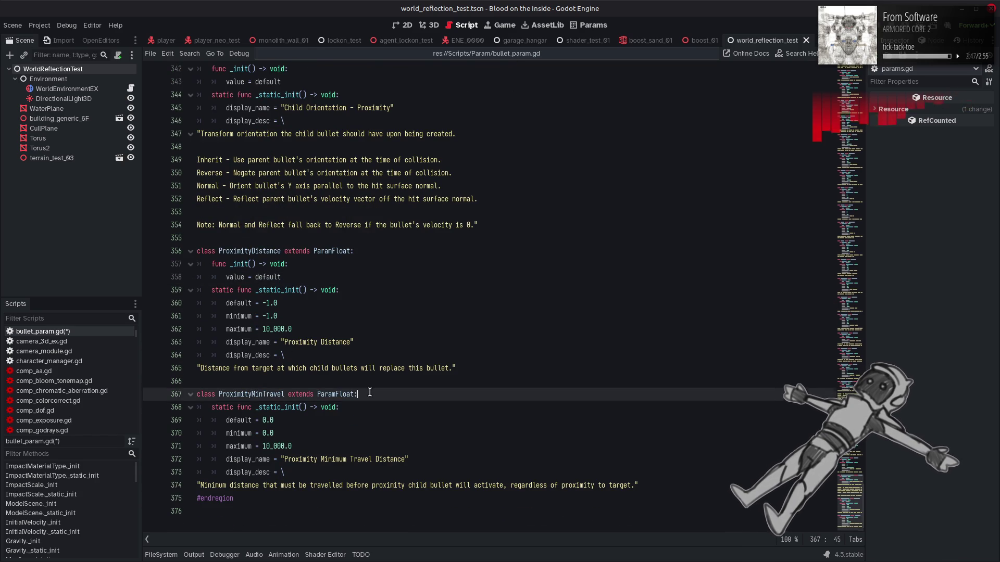
type("func _init() -> void: \t\tvalue = default")
key("ctrl+s")
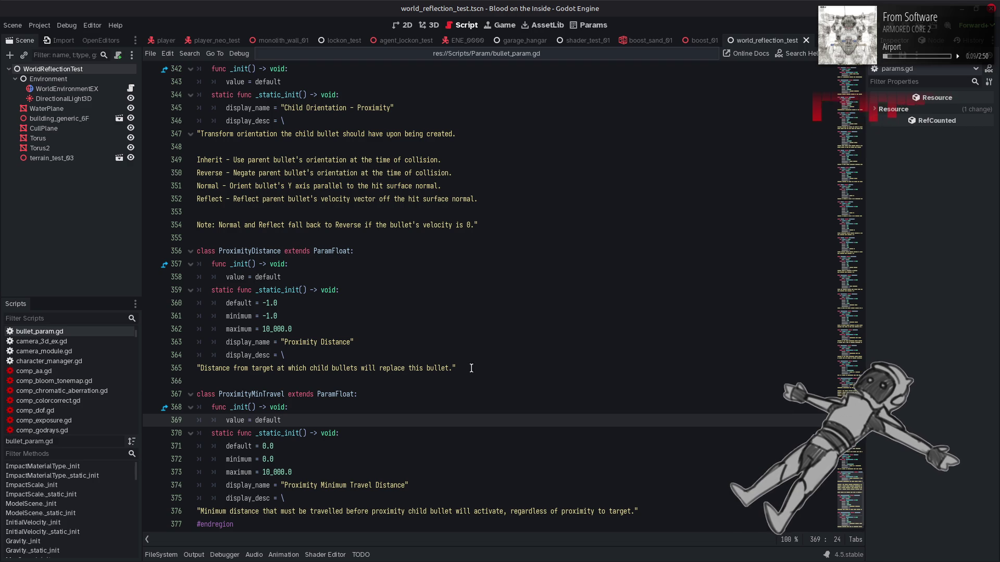
left_click_drag(854, 513, 832, 75)
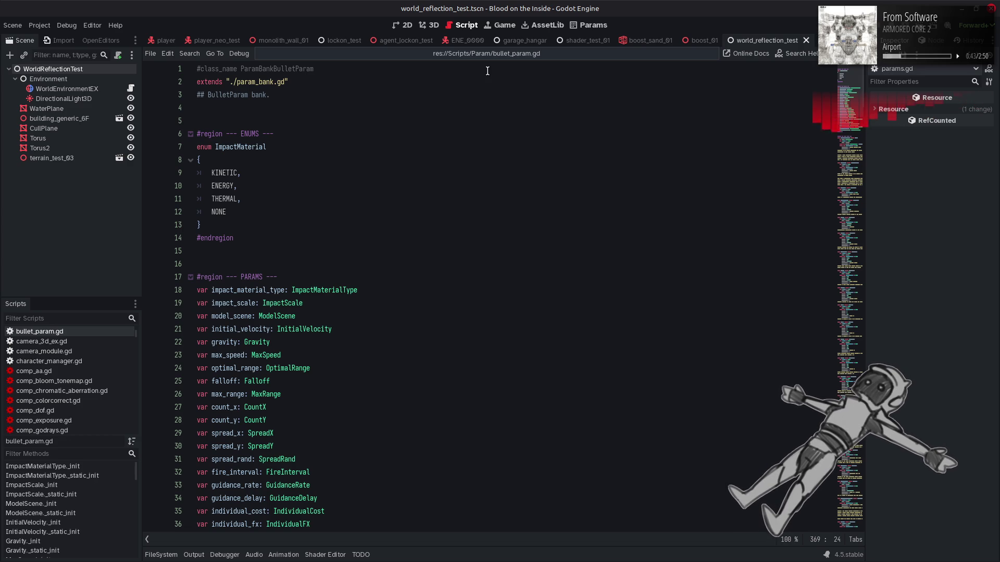
Check the BulletParam bank declaration on line 21 of params.gd, then return to param_convert.gd
left_click(477, 54)
left_click(367, 76)
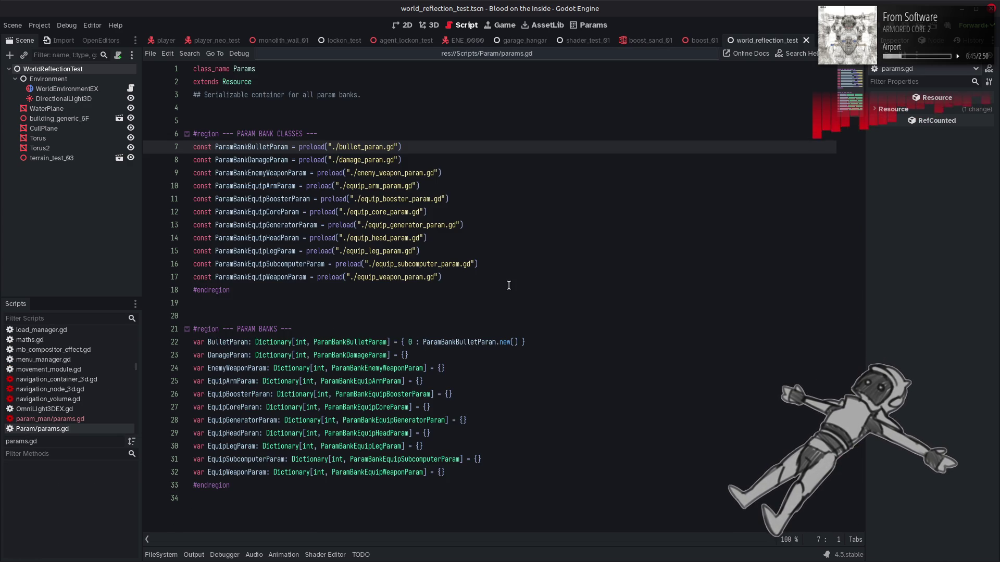
left_click(557, 334)
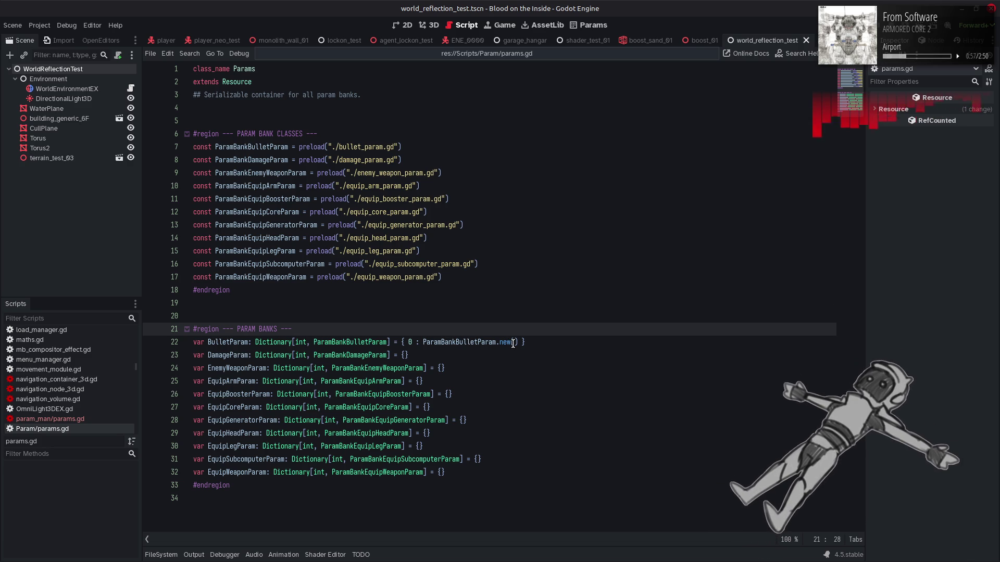
left_click(494, 54)
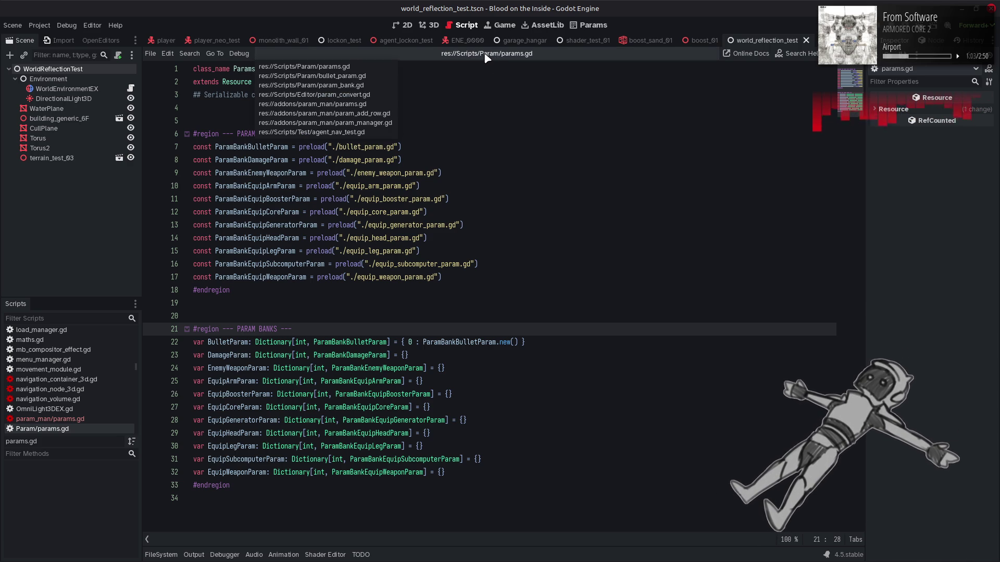
left_click(367, 95)
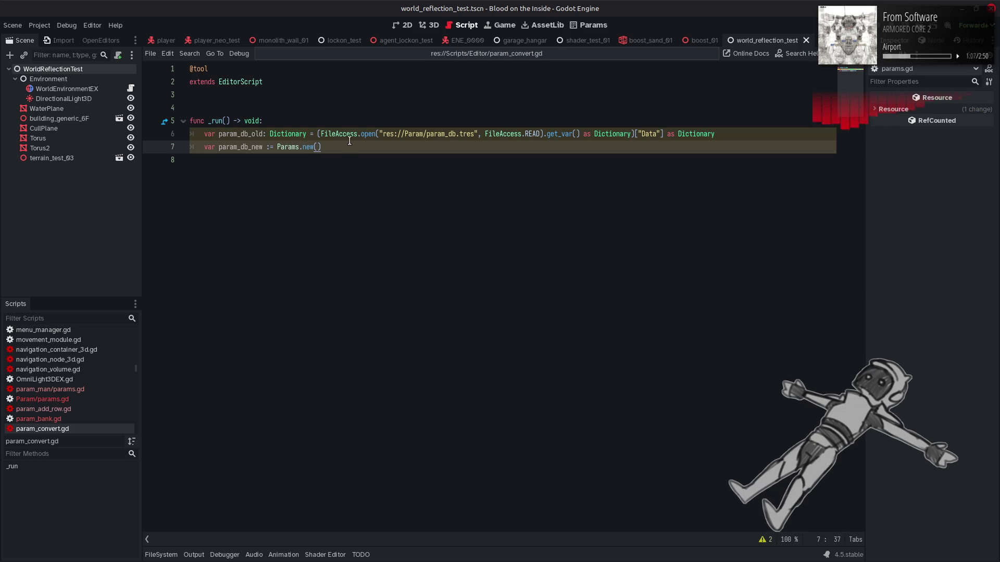
Take the param_db.tres write line from param_man/params.gd's save_db, then return to param_convert.gd
left_click(84, 389)
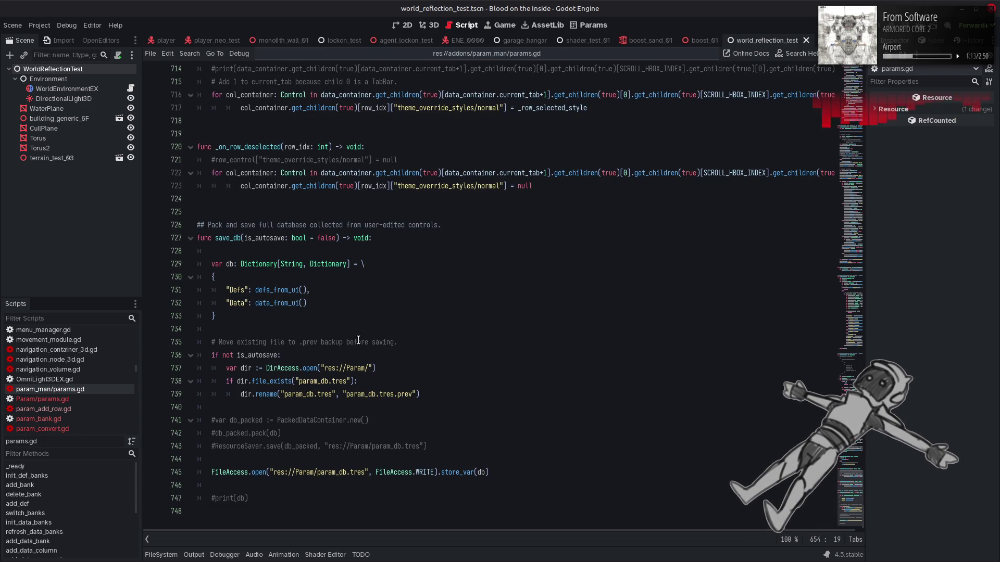
left_click_drag(489, 471, 211, 472)
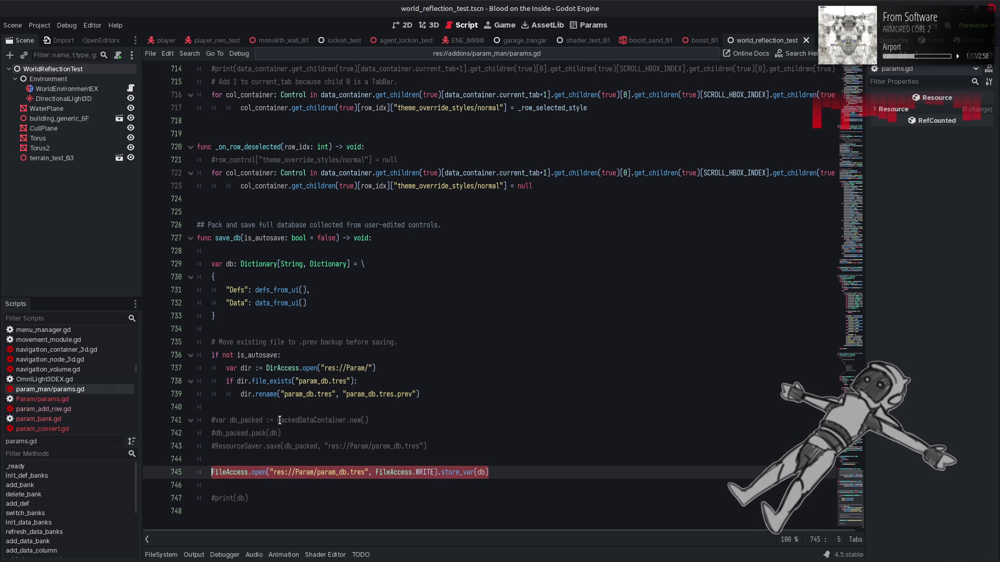
mouse_move(280, 420)
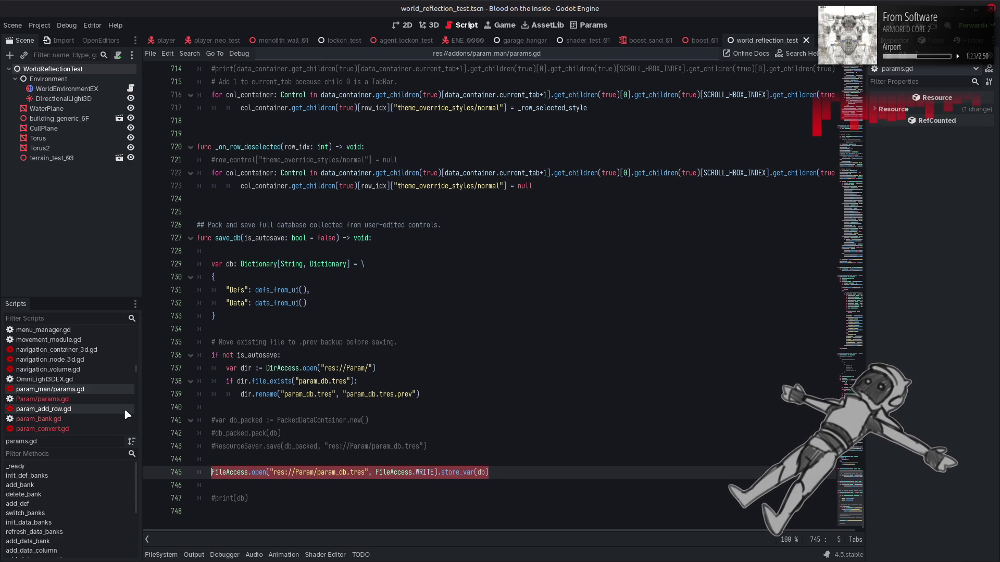
left_click(90, 427)
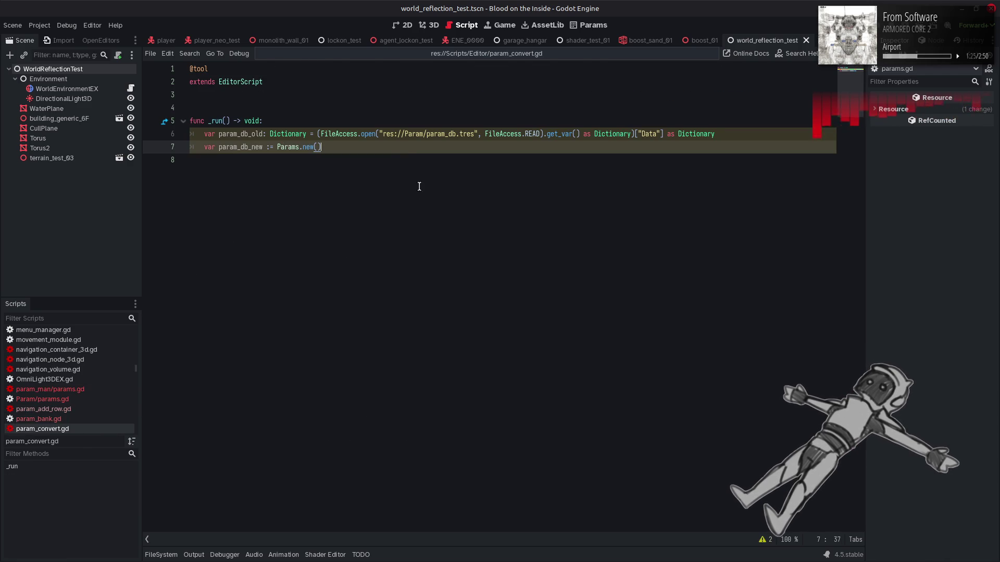
Paste the write line below param_db_new and change it to store_var(param_db_new, true)
key("Return")
key("Return")
type("FileAccess.open(\"res://Param/param_db.tres\", FileAccess.WRITE).store_var(db)")
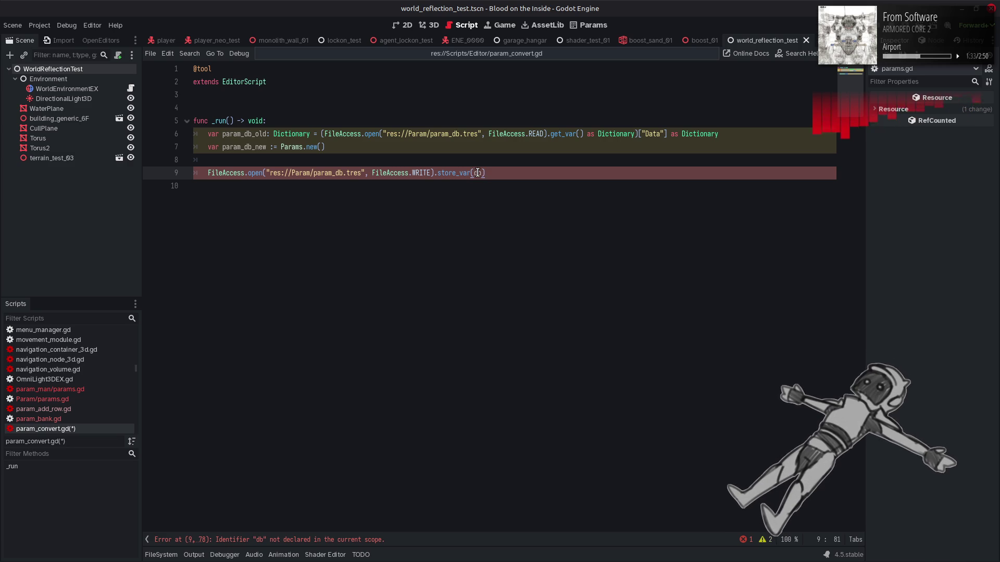
mouse_move(460, 172)
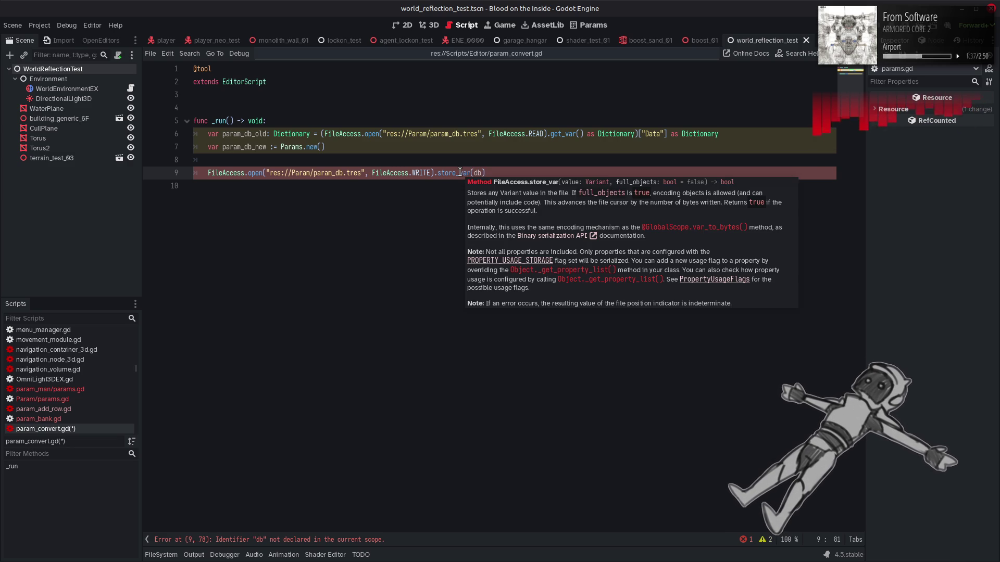
double_click(242, 148)
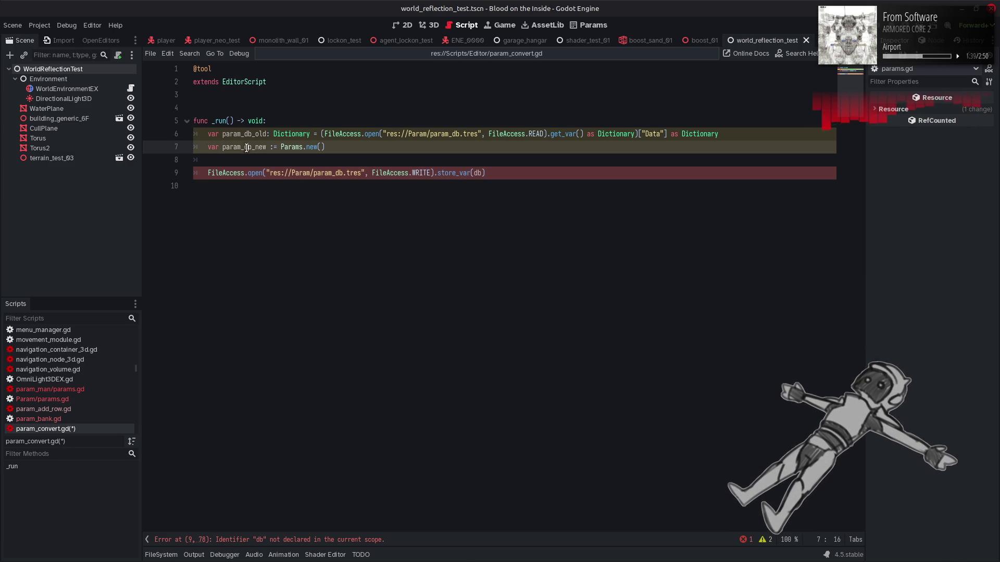
key("ctrl+c")
double_click(475, 173)
key("ctrl+v")
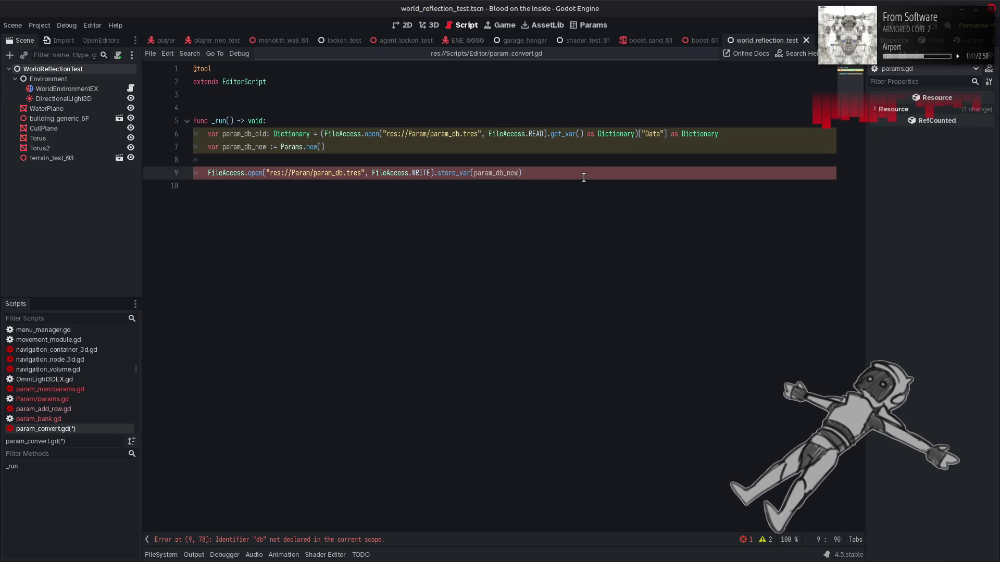
type(", true")
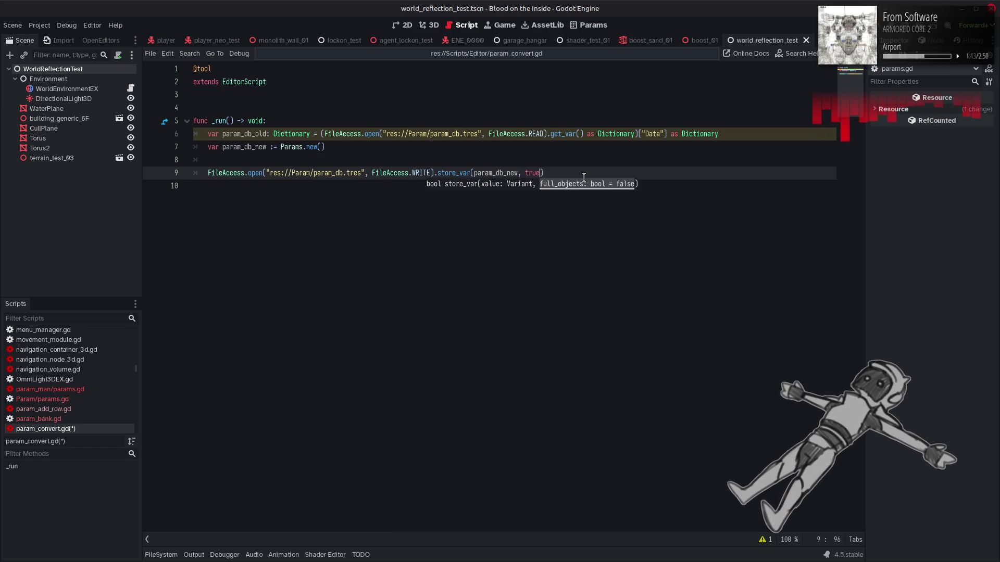
type(")")
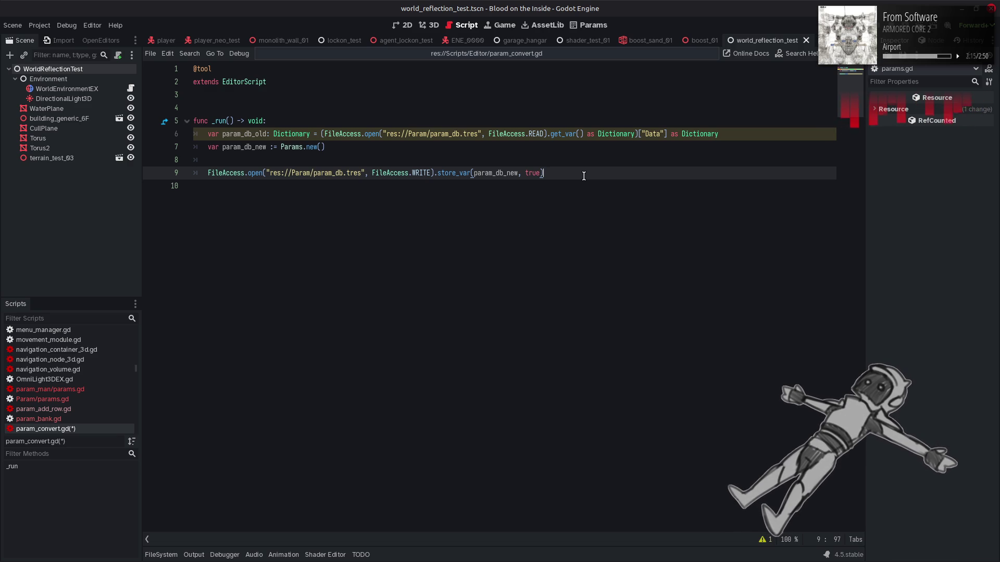
Save param_convert.gd and run it as an editor script via File > Run
key("ctrl+s")
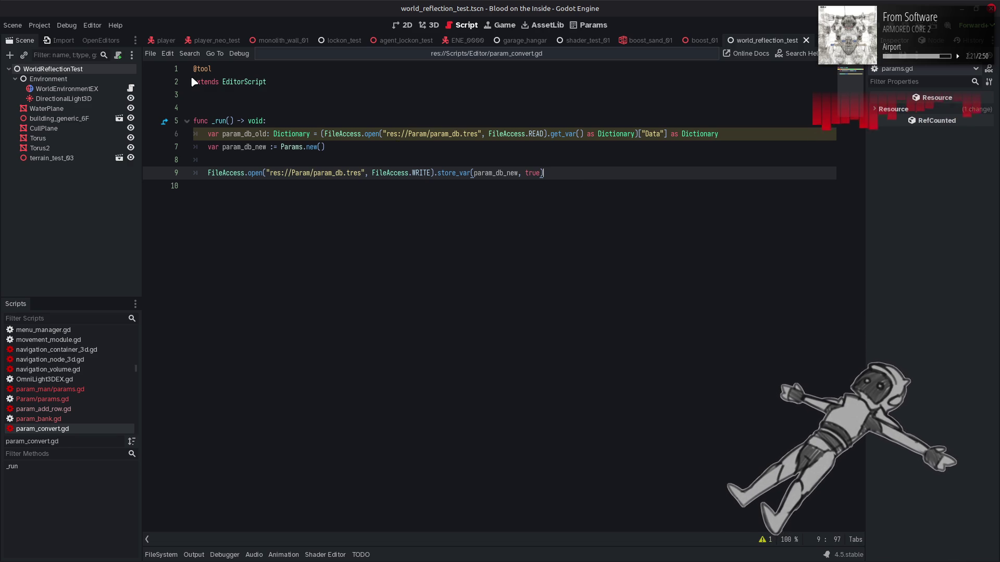
left_click(150, 54)
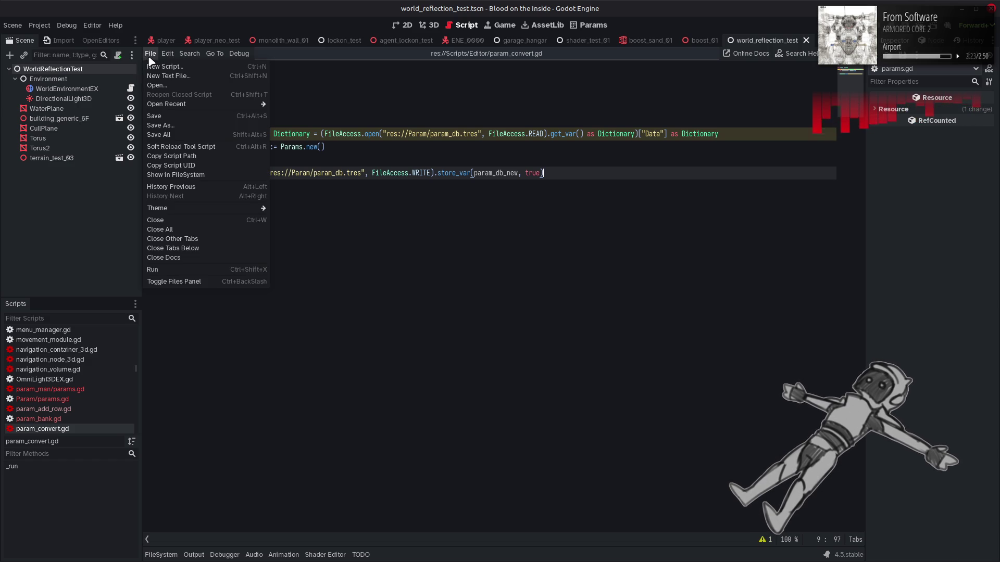
left_click(249, 270)
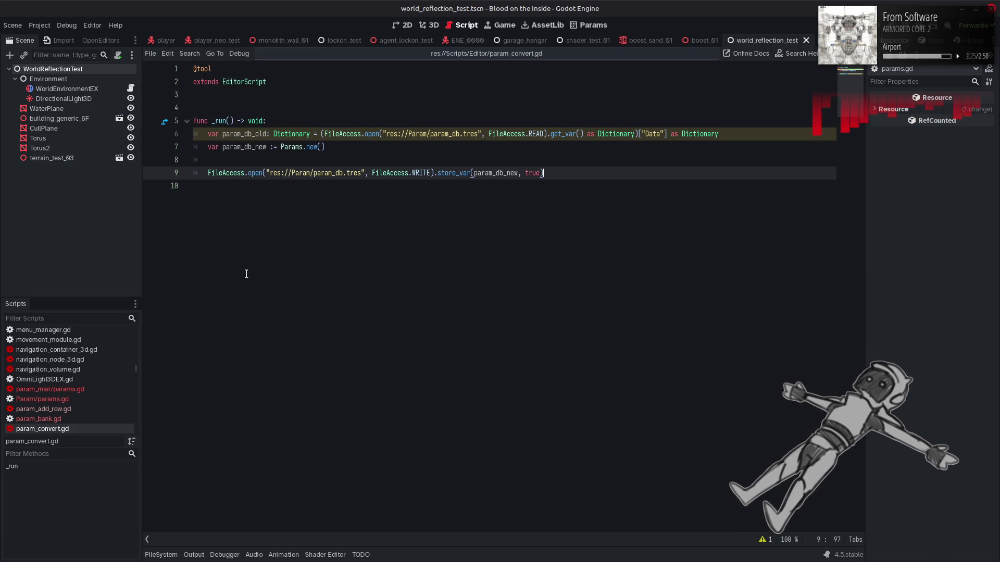